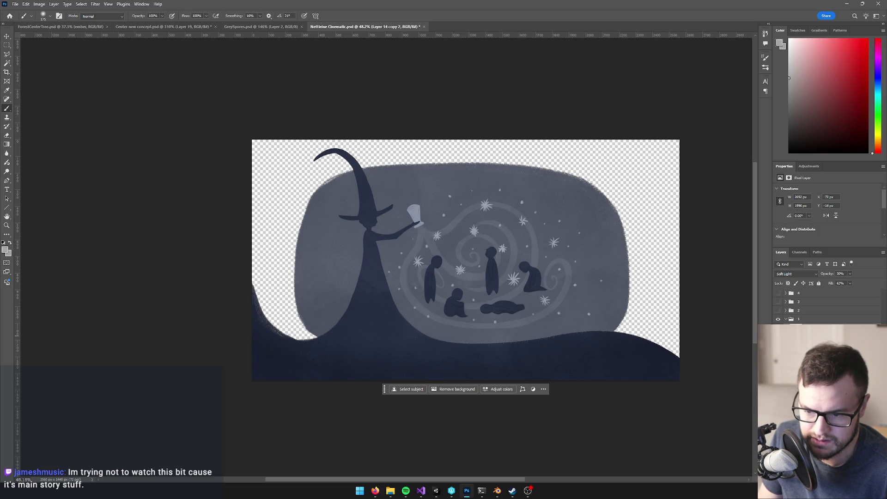
Step: Hide the swirl, figures, stars, witch and ground layers, leaving only the grey backdrop shape
key("ctrl+z")
key("ctrl+z")
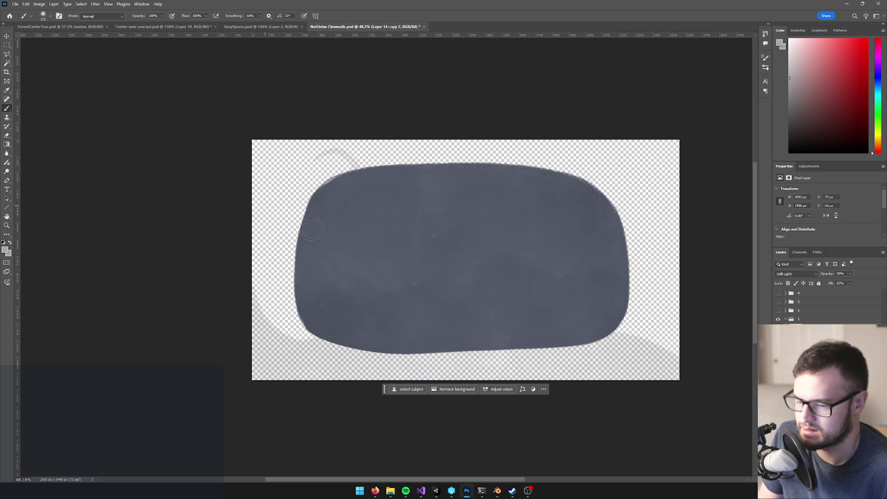
left_click(15, 3)
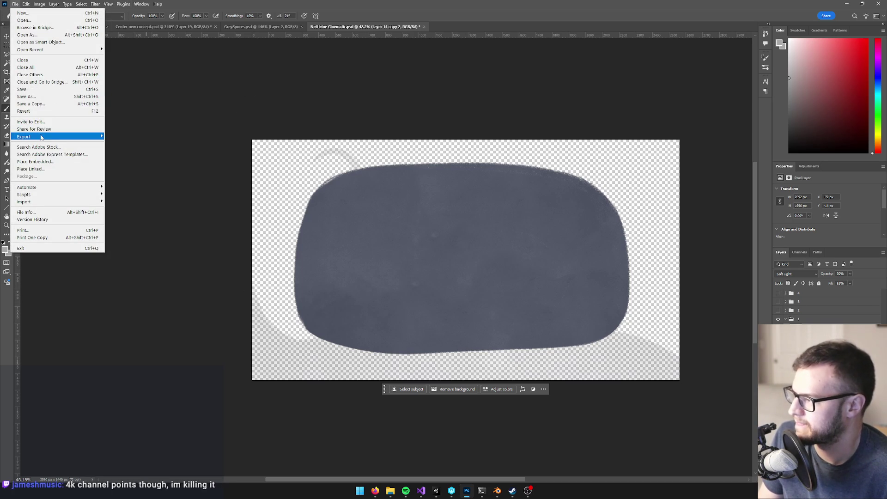
Step: Quick-export the backdrop as a PNG, starting from the game project's Assets folder
mouse_move(70, 137)
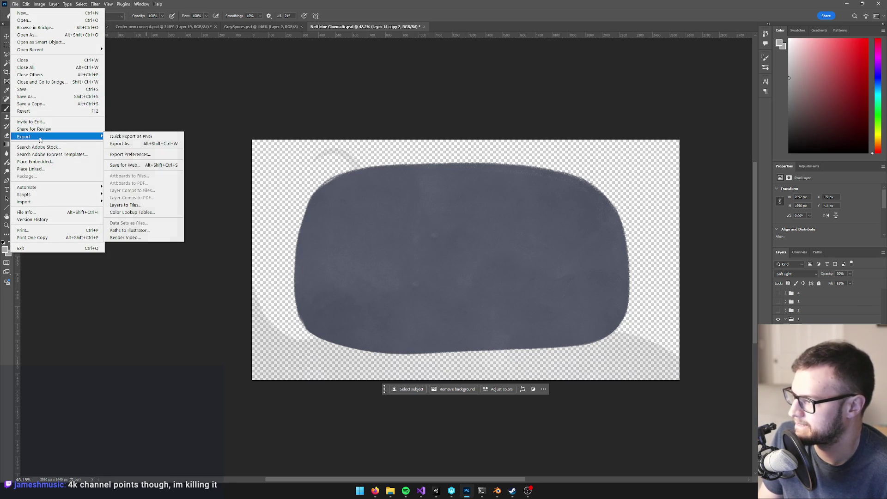
left_click(135, 136)
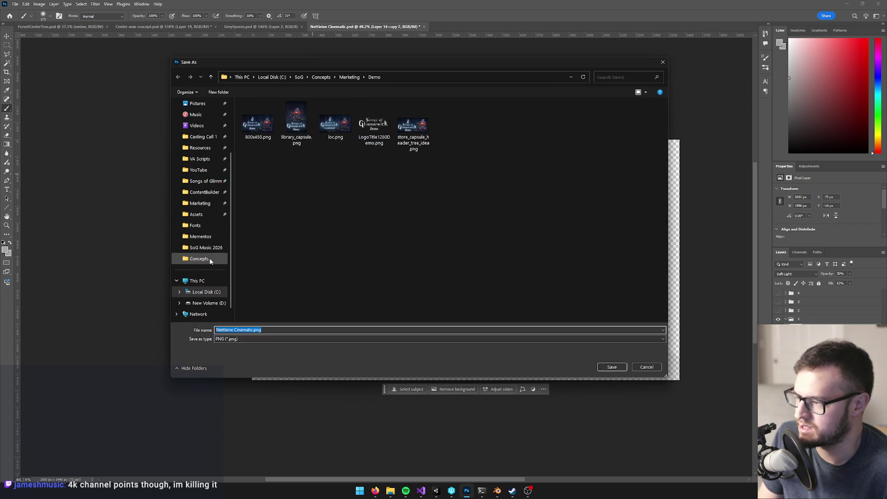
left_click(206, 217)
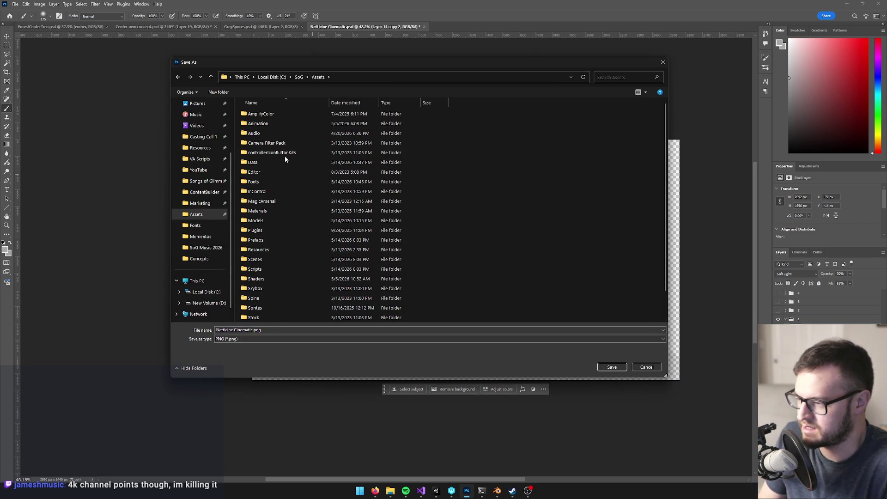
left_click(437, 490)
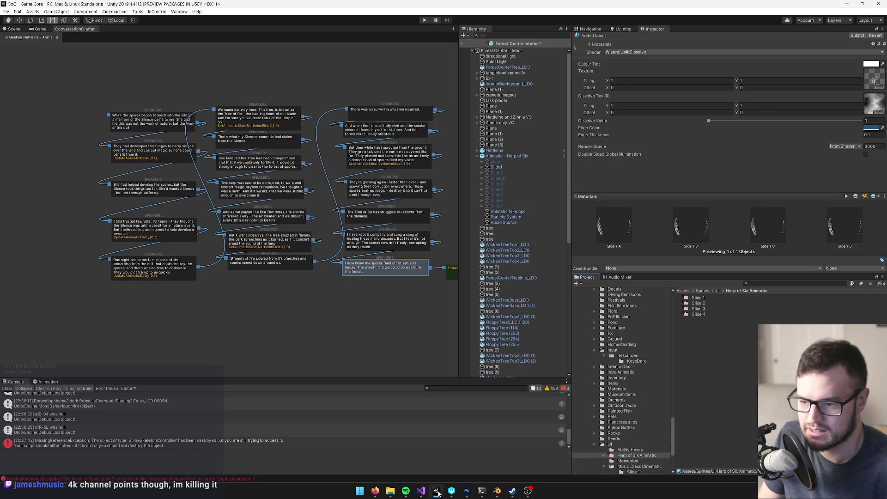
left_click(437, 493)
Step: Browse into Sprites > UI > Harp of Six Animatic > Slide 1 in the save dialog
type("spr")
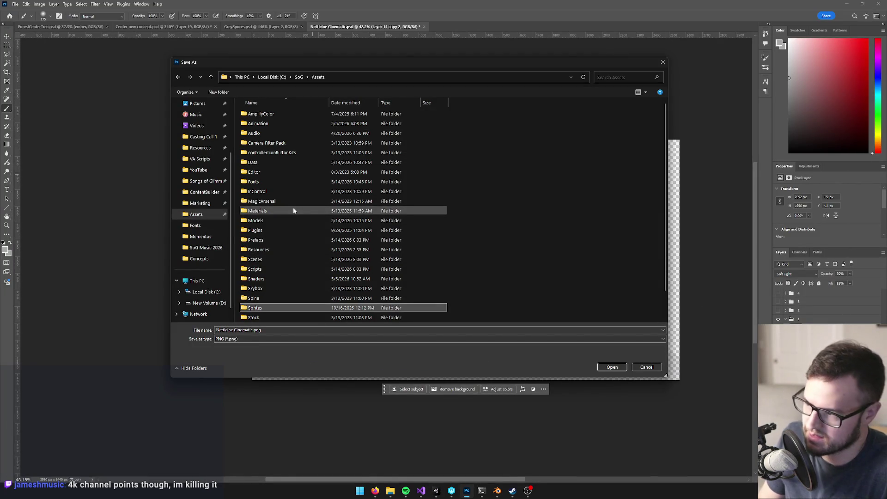
key("Return")
type("ui")
key("Return")
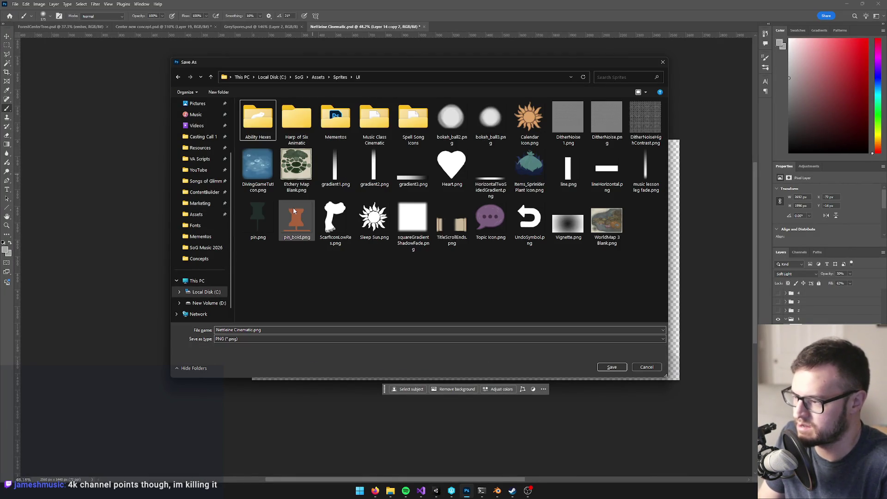
left_click(293, 125)
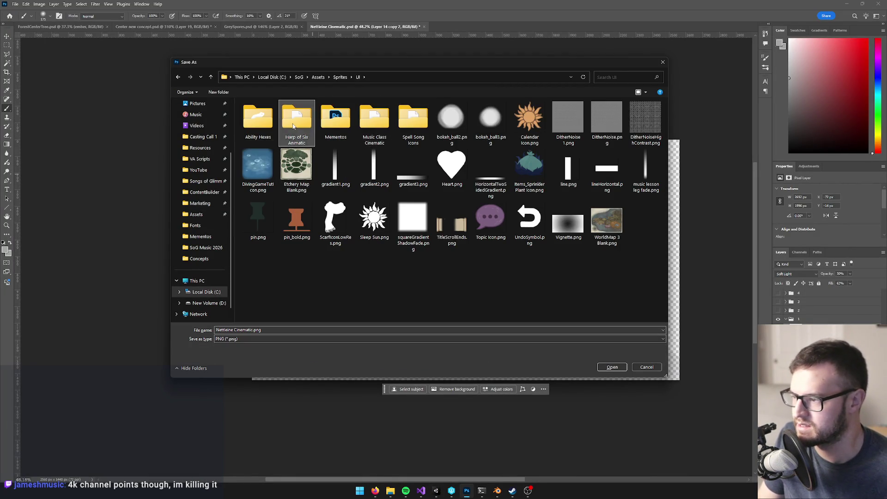
double_click(293, 126)
double_click(255, 115)
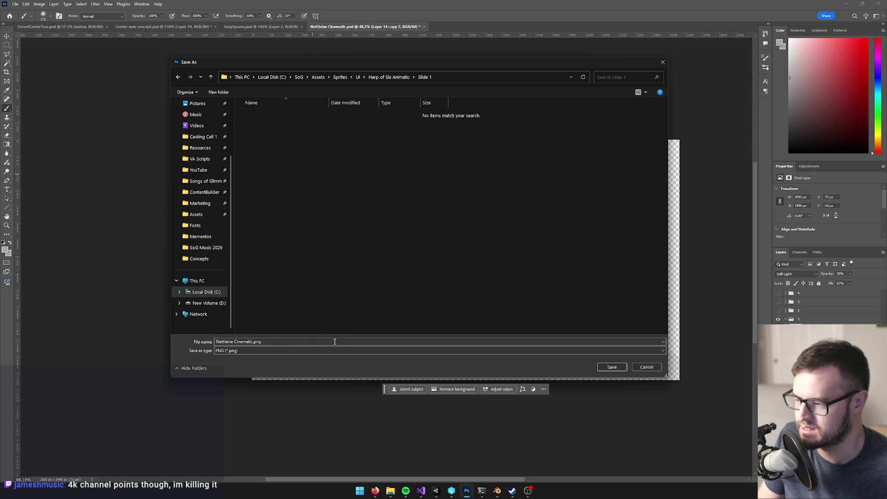
Step: Name the file 'Slide 1 D' and save it into the Slide 1 folder
left_click(253, 342)
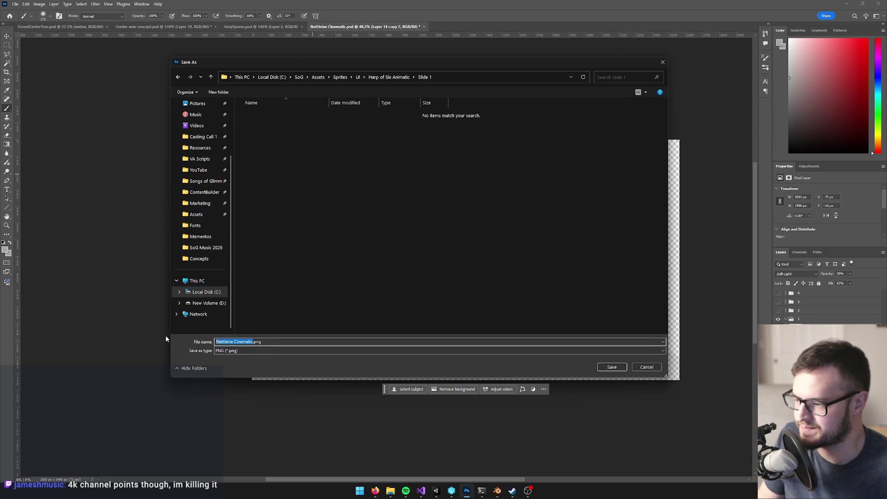
type("Slide 1 D")
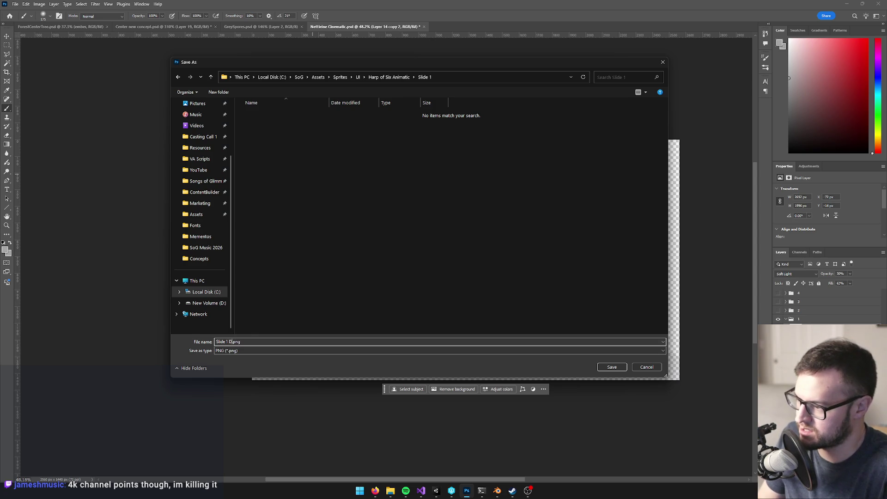
left_click(612, 367)
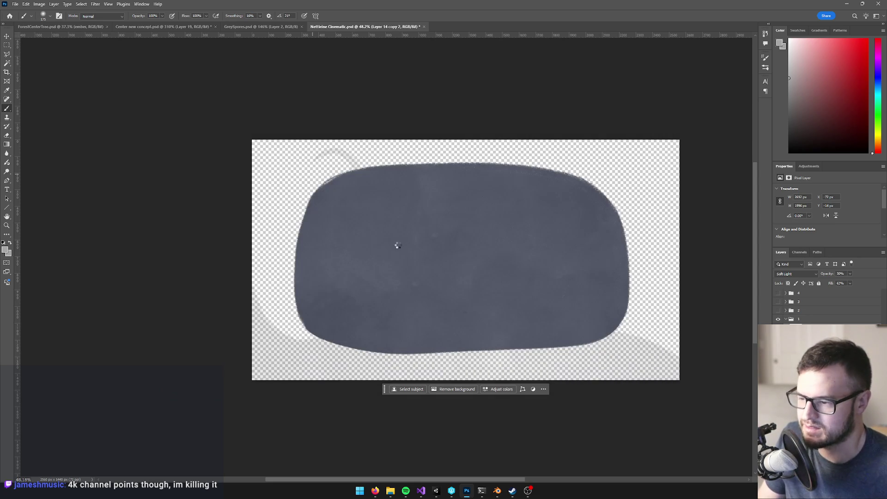
Step: Switch over to the Unity editor from the taskbar
mouse_move(455, 492)
right_click(439, 496)
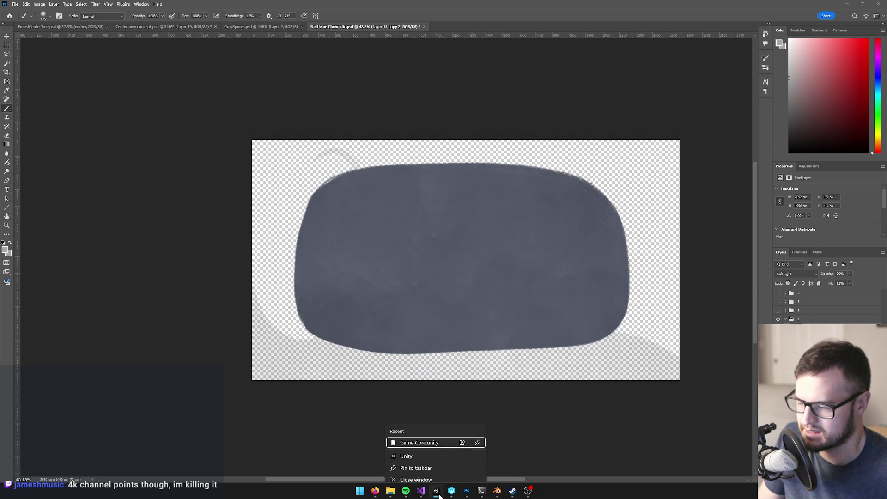
left_click(530, 410)
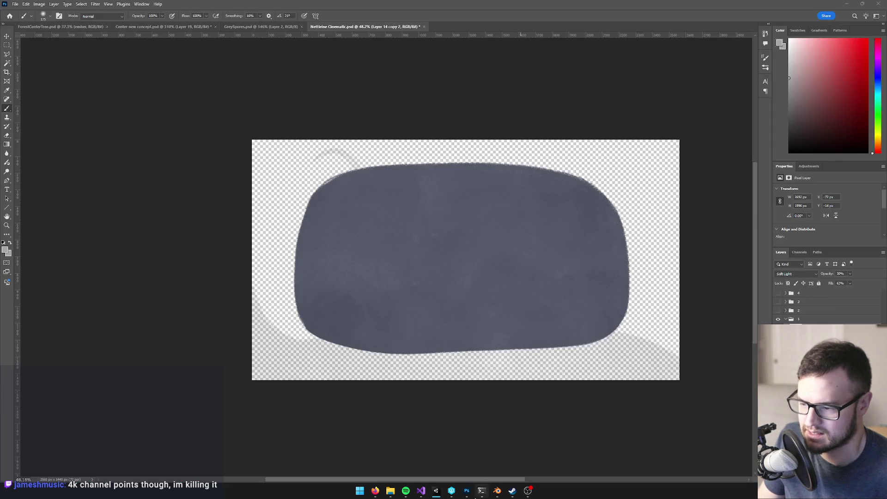
left_click(436, 490)
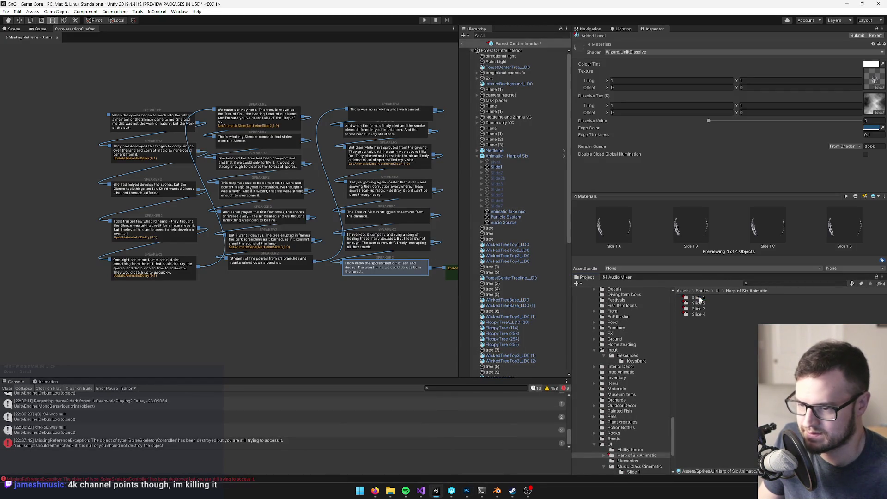
Step: Open the Slide 1 folder and review the new Slide 1 D texture's import settings
double_click(699, 298)
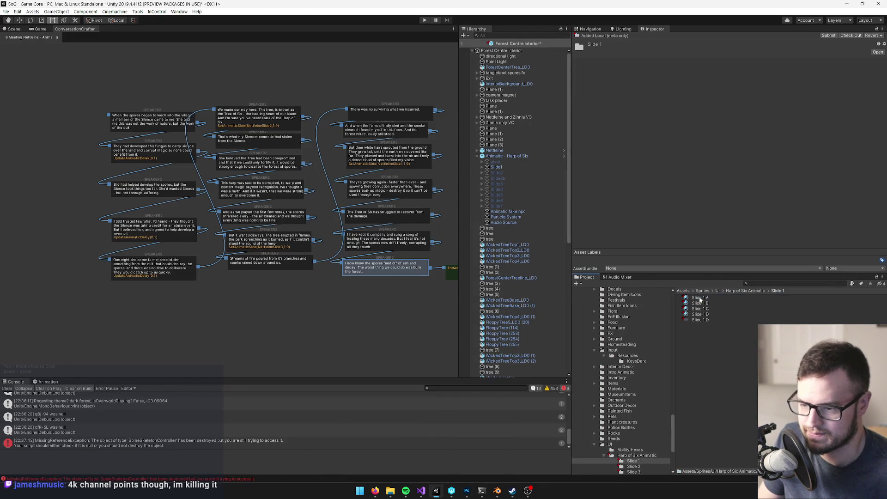
left_click(704, 320)
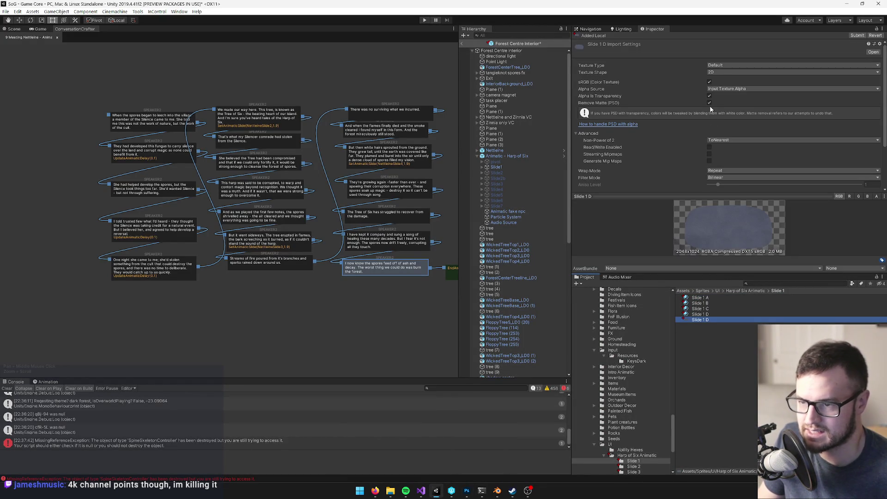
scroll(728, 78, "down", 3)
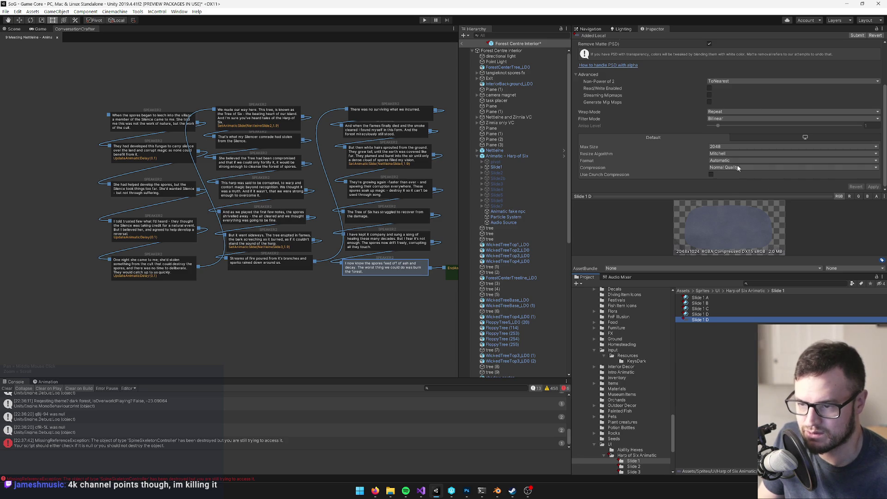
left_click(759, 283)
Step: Compare against Music Class Cinematic's Slide1 A import settings
left_click(718, 291)
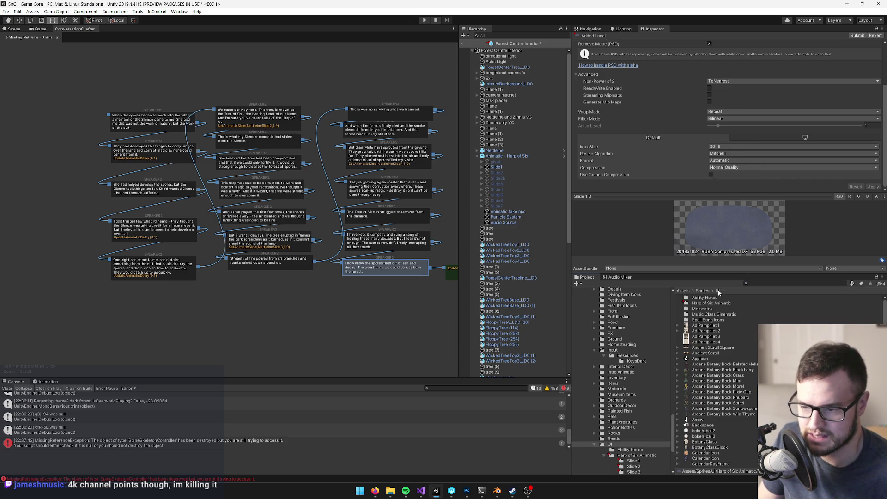
double_click(706, 315)
double_click(700, 298)
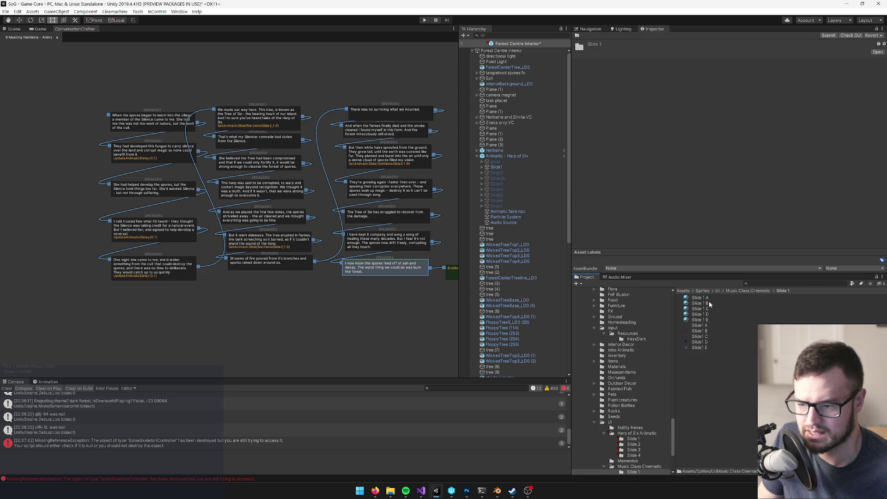
left_click(700, 326)
scroll(730, 156, "down", 2)
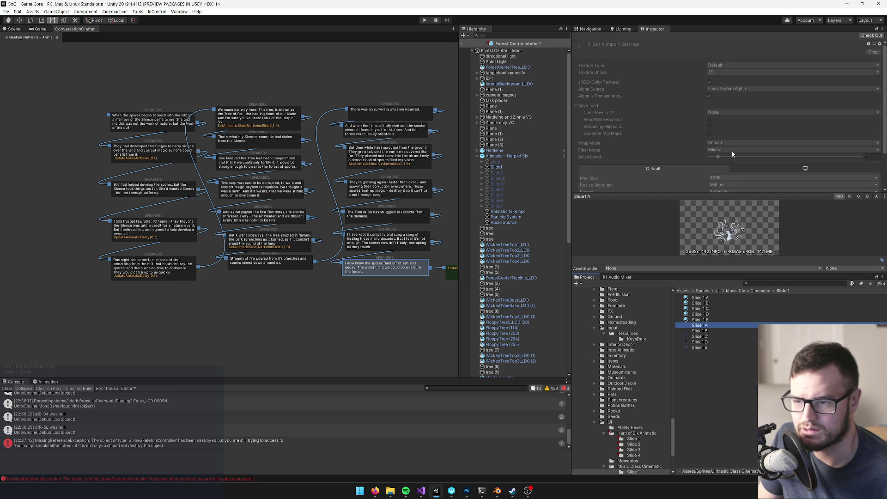
Step: Return to Harp of Six Animatic's Slide 1 folder and reselect Slide 1 D
left_click(718, 291)
double_click(728, 303)
double_click(703, 298)
left_click(700, 320)
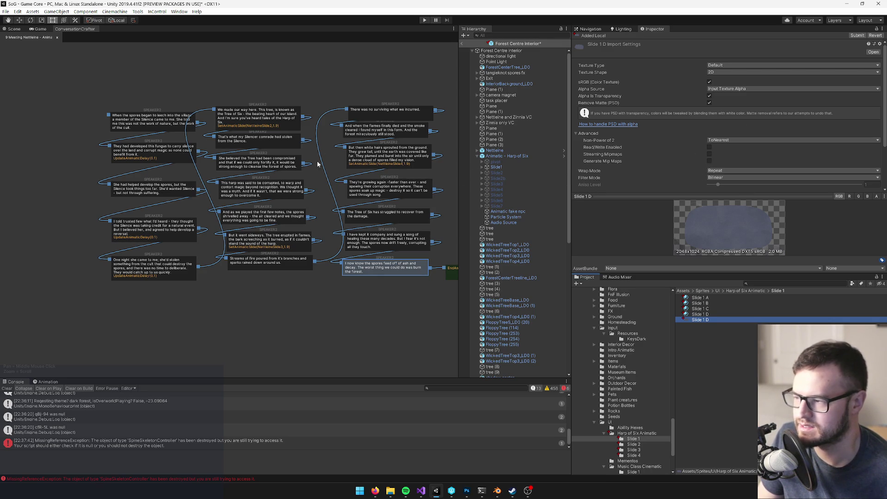
Step: Expand Slide1 in the Hierarchy to list layers A–E and show the Scene view
left_click(482, 168)
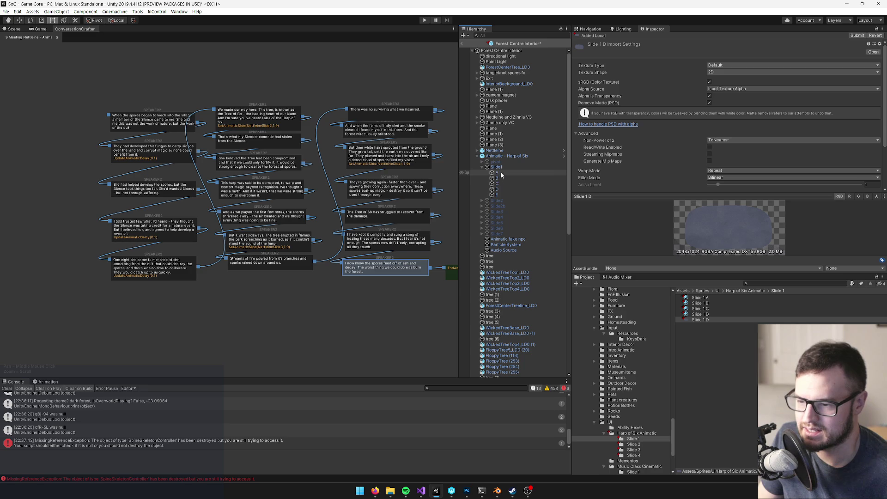
left_click(501, 174)
left_click(15, 29)
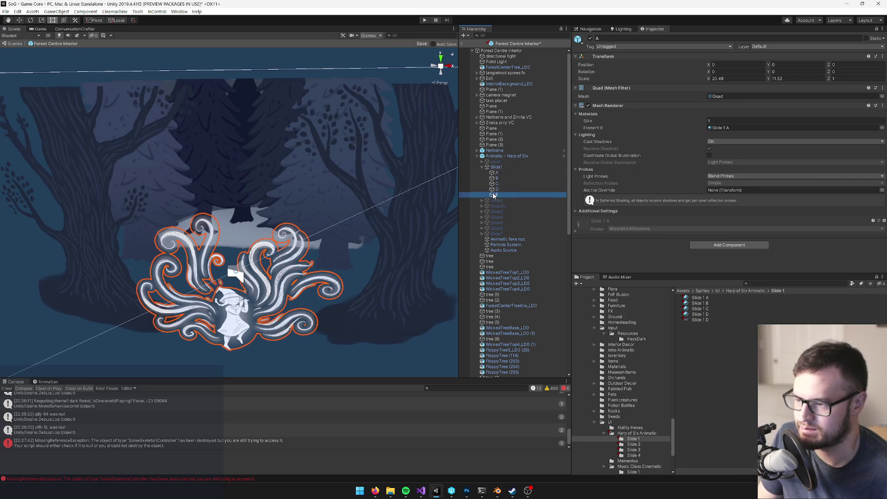
left_click(495, 195)
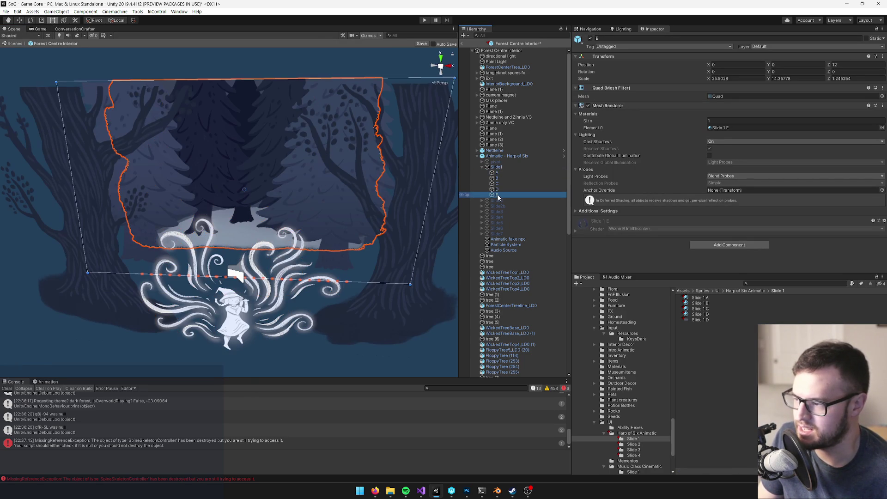
mouse_move(362, 214)
left_mouse_down()
mouse_move(349, 192)
mouse_move(407, 198)
left_mouse_up()
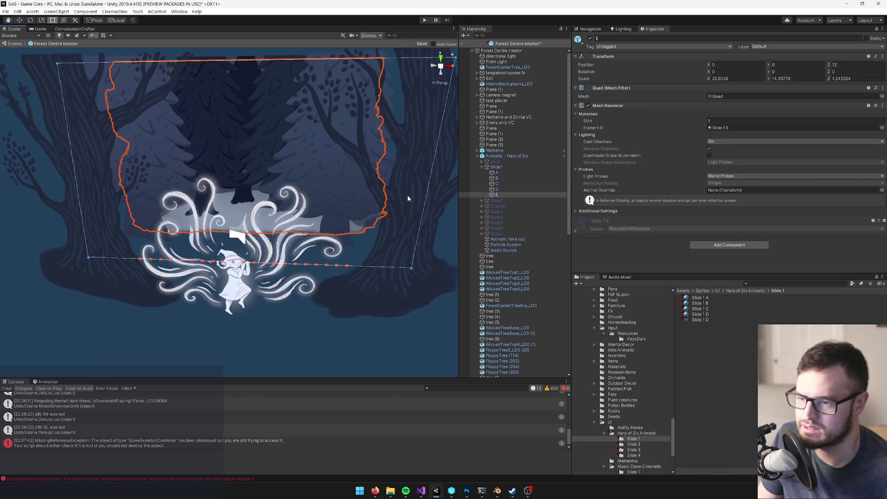
left_click(590, 38)
left_click(502, 189)
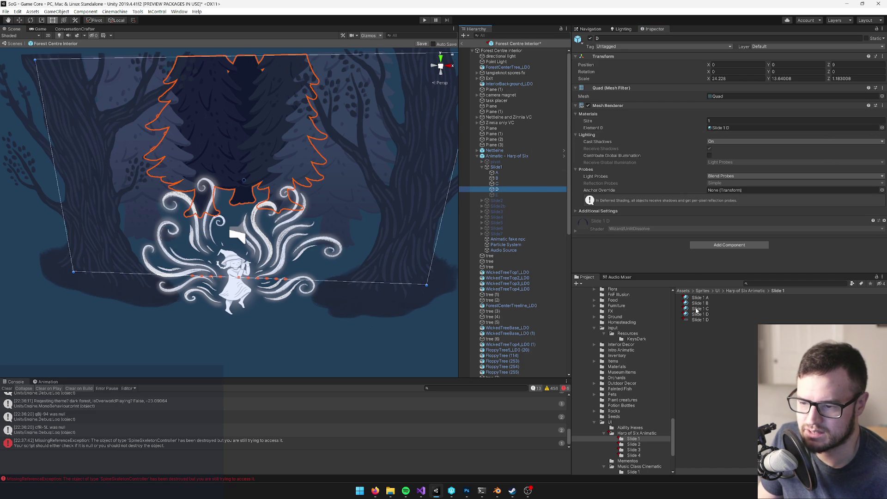
left_click_drag(699, 316, 739, 127)
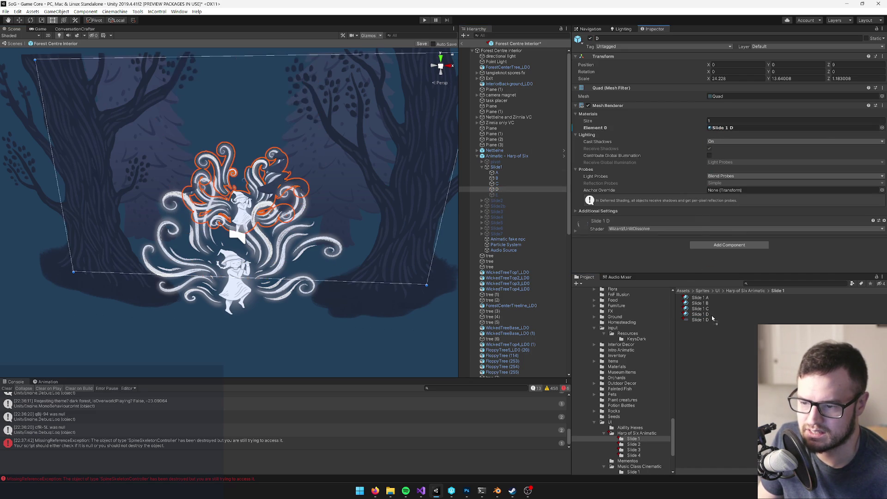
left_click(705, 315)
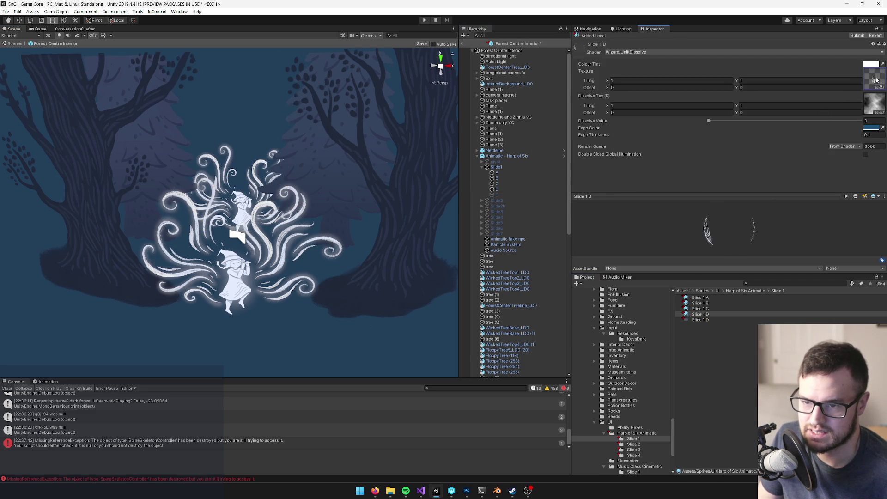
mouse_move(240, 160)
left_mouse_down()
mouse_move(254, 156)
mouse_move(252, 138)
mouse_move(250, 161)
mouse_move(223, 186)
mouse_move(228, 200)
mouse_move(135, 240)
mouse_move(111, 222)
left_mouse_up()
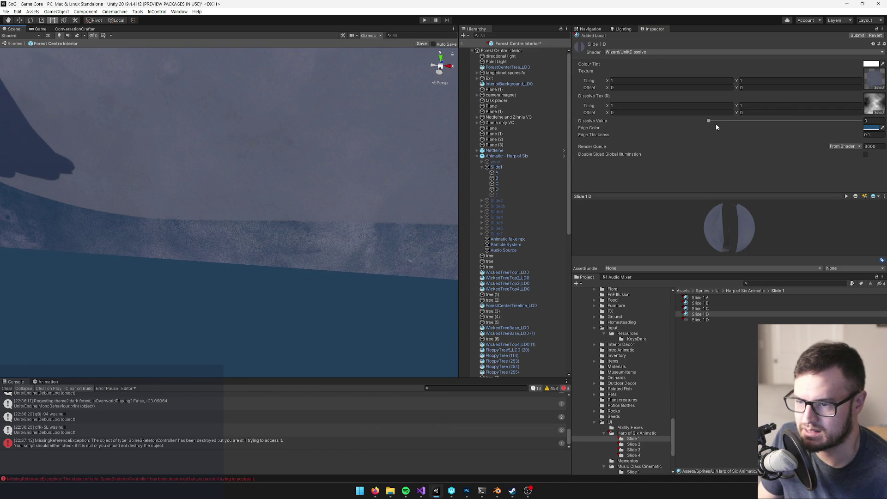
mouse_move(434, 148)
left_mouse_down()
mouse_move(410, 142)
mouse_move(229, 188)
mouse_move(239, 186)
left_mouse_up()
scroll(238, 185, "down", 5)
key("alt+Tab")
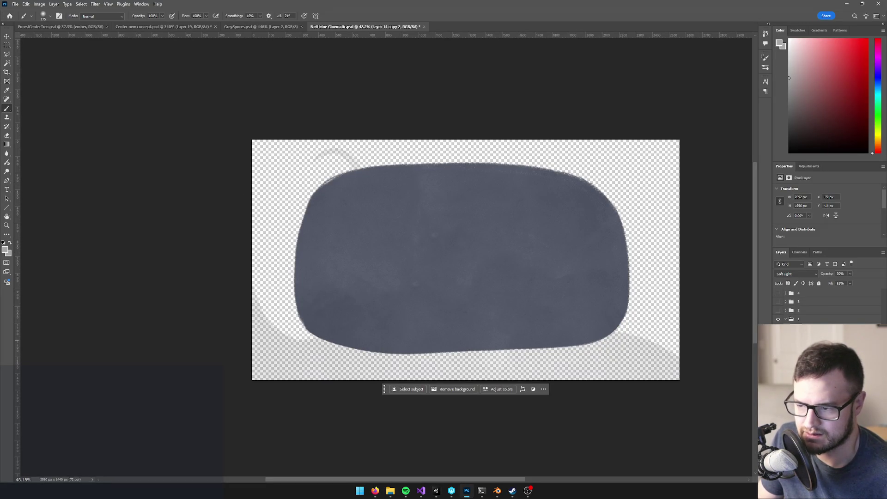
Step: Select the grey blob's pixels, set the foreground to black (000000), and add a layer mask
key("ctrl+shift+d")
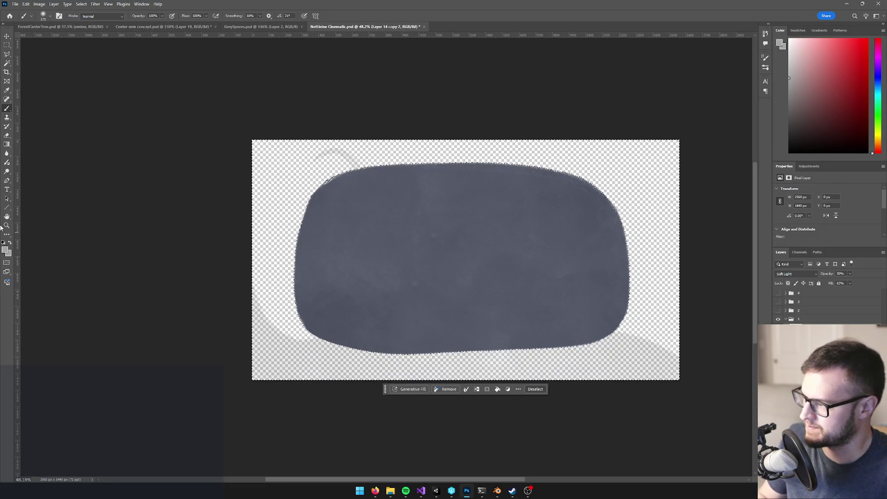
left_click(5, 250)
type("000000")
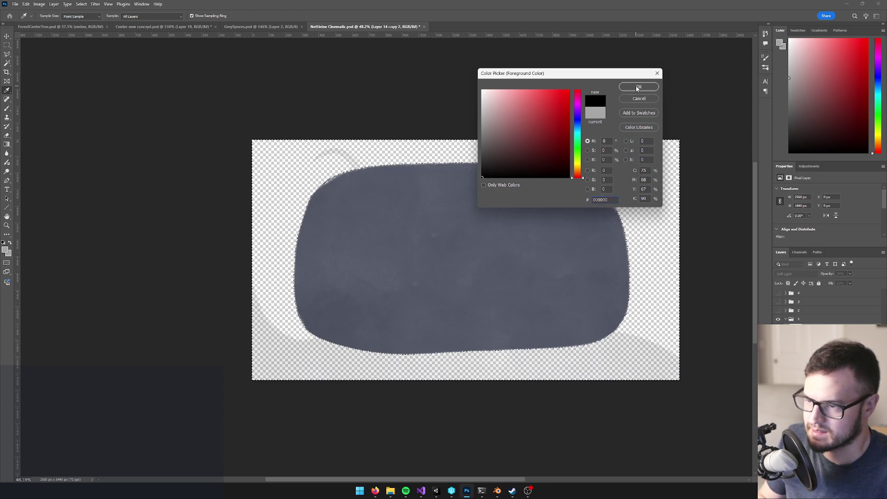
key("Return")
key("b")
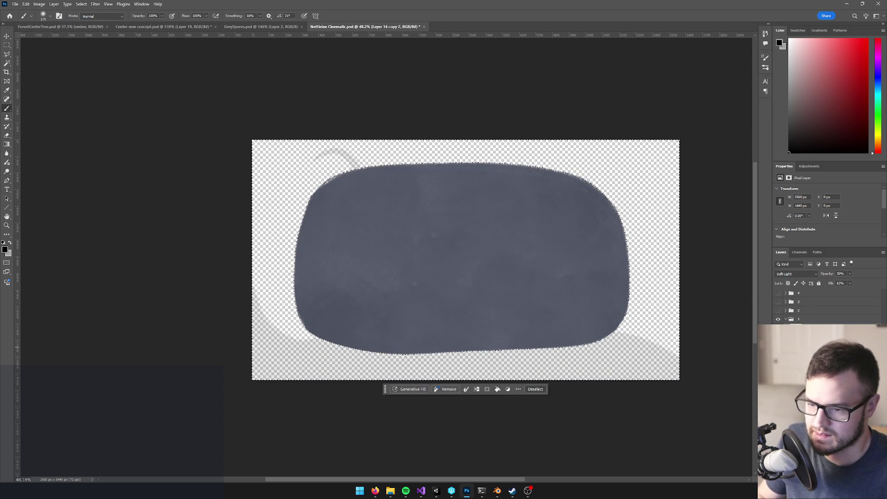
left_click(814, 473)
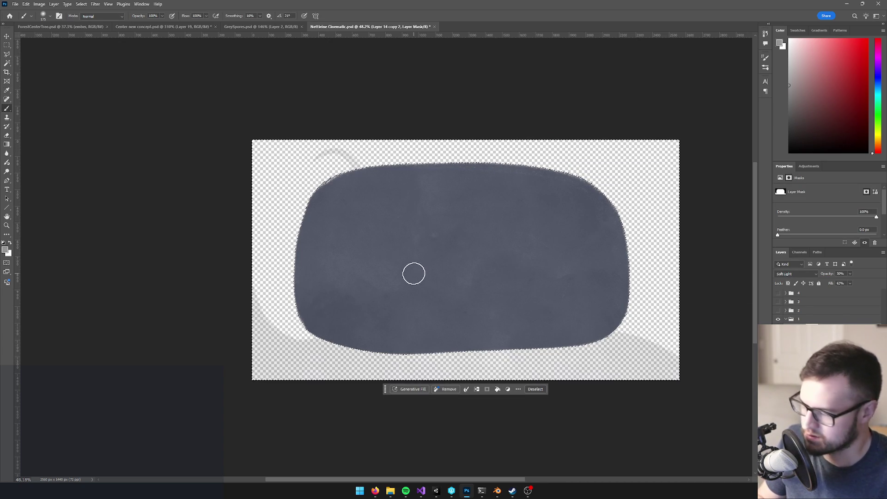
Step: Fill the mask outside the blob with black to hide the leftover marks, then deselect
key("x")
left_click(6, 250)
type("000000")
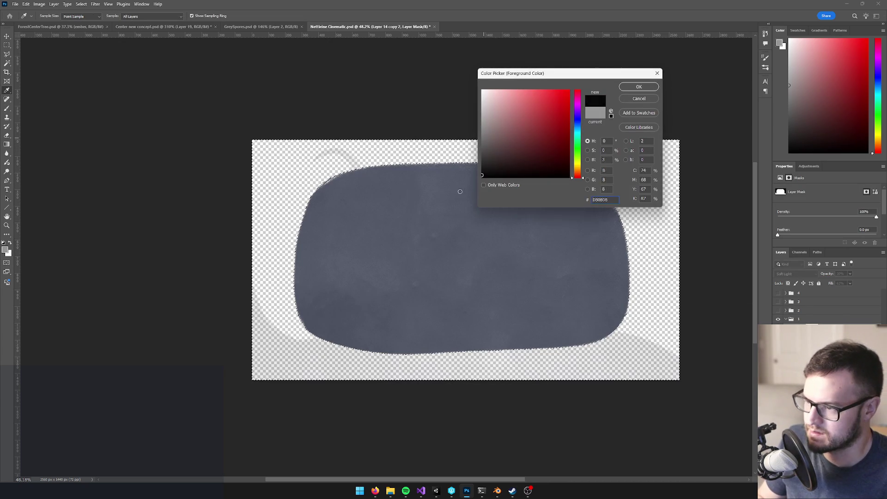
key("Return")
key("alt+BackSpace")
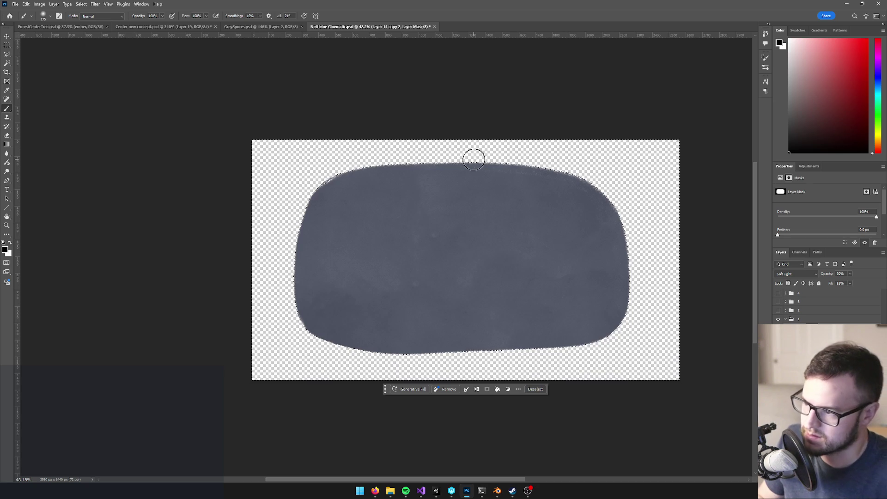
key("ctrl+d")
key("ctrl+s")
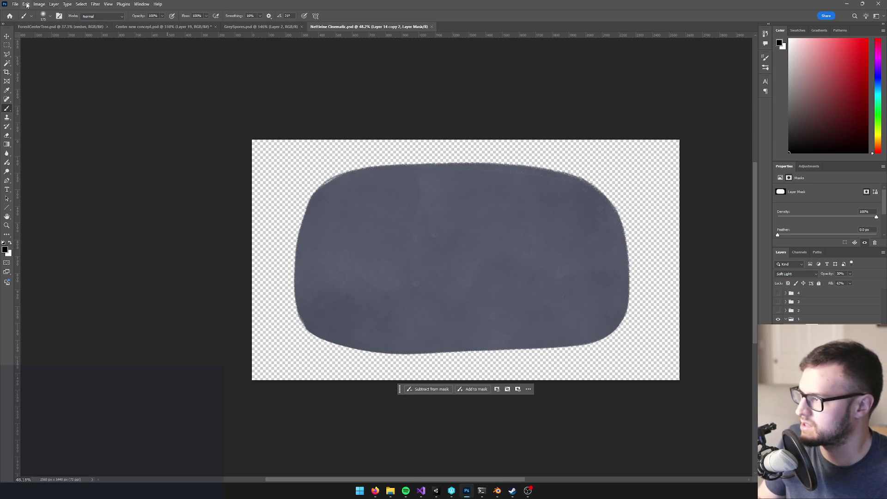
Step: Quick-export the cleaned backdrop as PNG, replacing the existing Slide 1 D.png
left_click(16, 5)
mouse_move(23, 136)
left_click(123, 135)
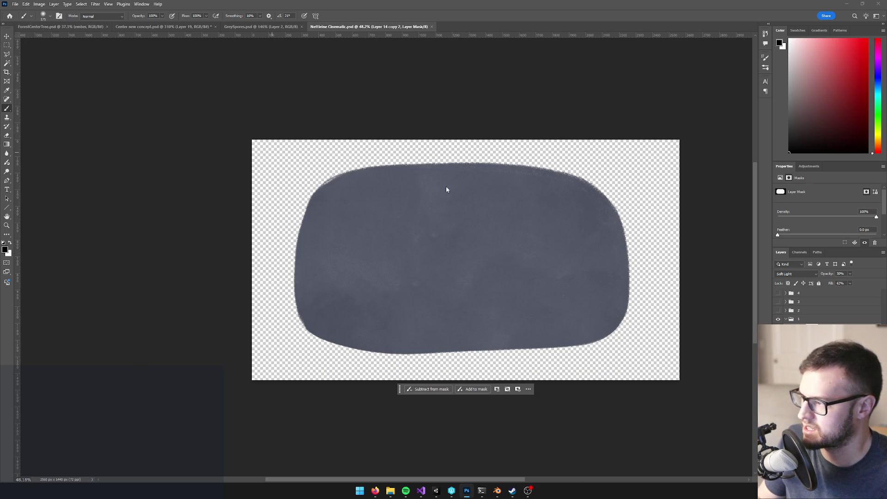
left_click(606, 365)
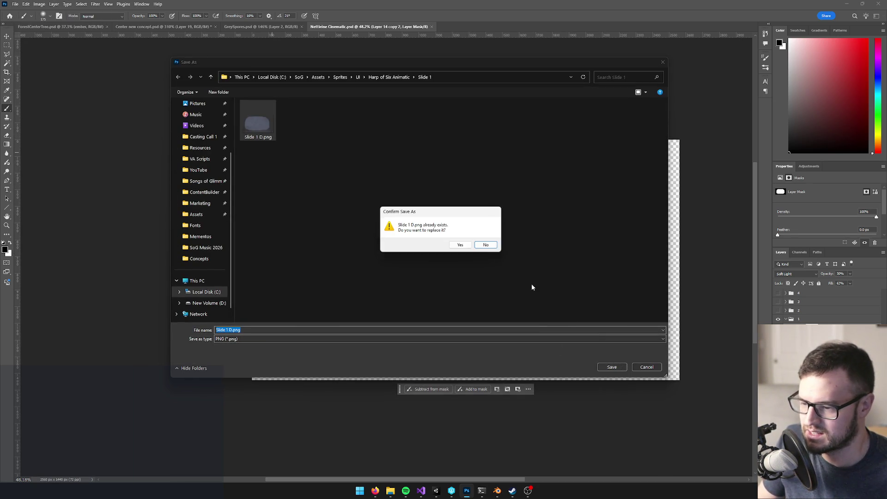
left_click(459, 245)
scroll(480, 275, "down", 1)
scroll(473, 278, "up", 3)
key("alt+Tab")
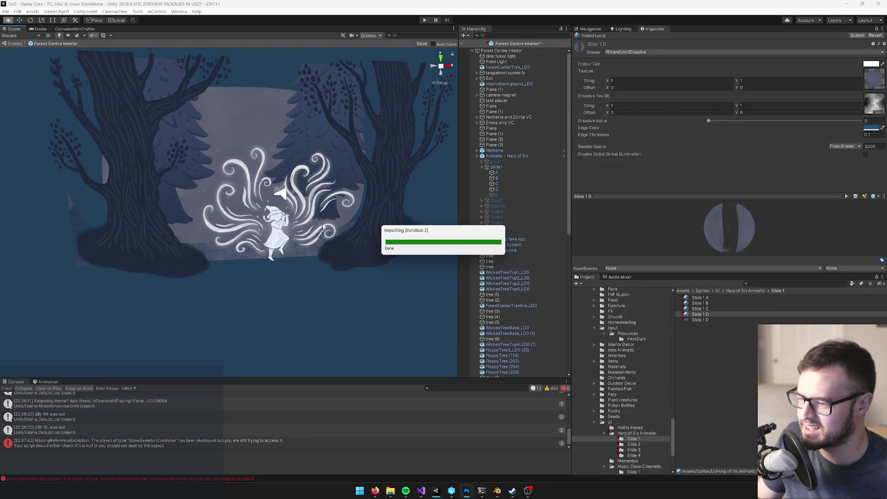
Step: Orbit and zoom the Scene view to check the updated grey backdrop behind the trees and harp figure
scroll(291, 217, "down", 5)
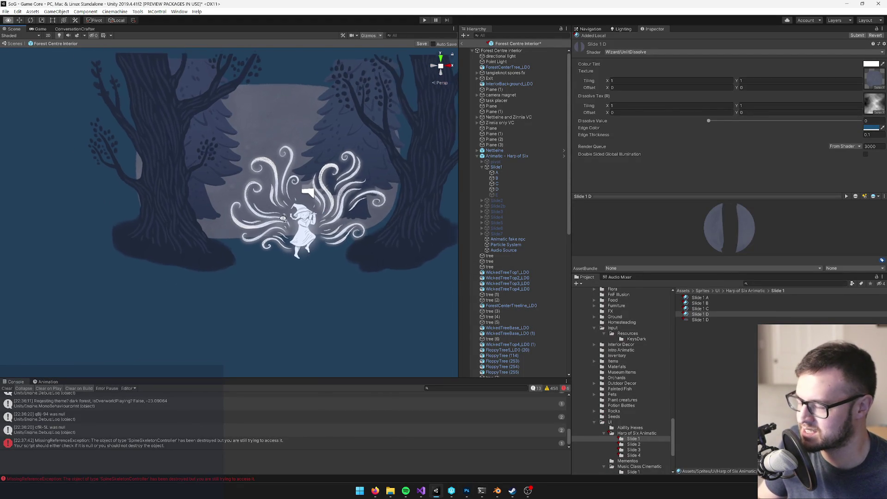
scroll(266, 213, "up", 6)
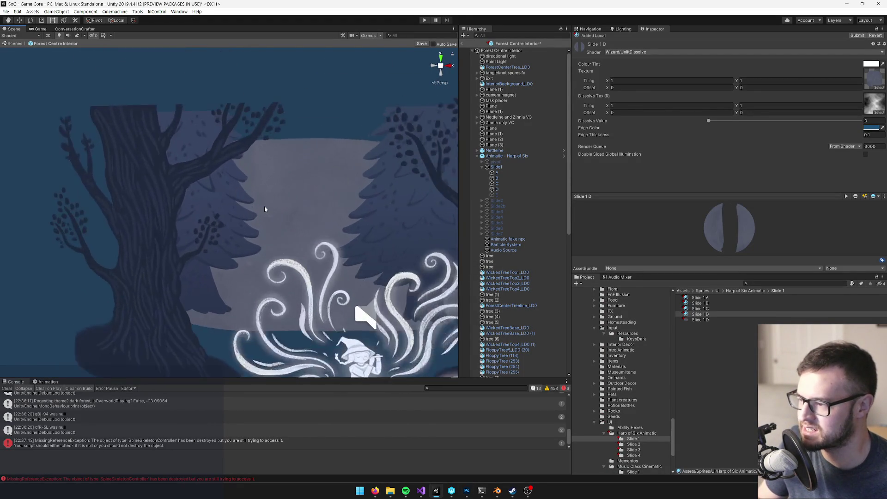
scroll(261, 217, "down", 3)
scroll(268, 217, "up", 4)
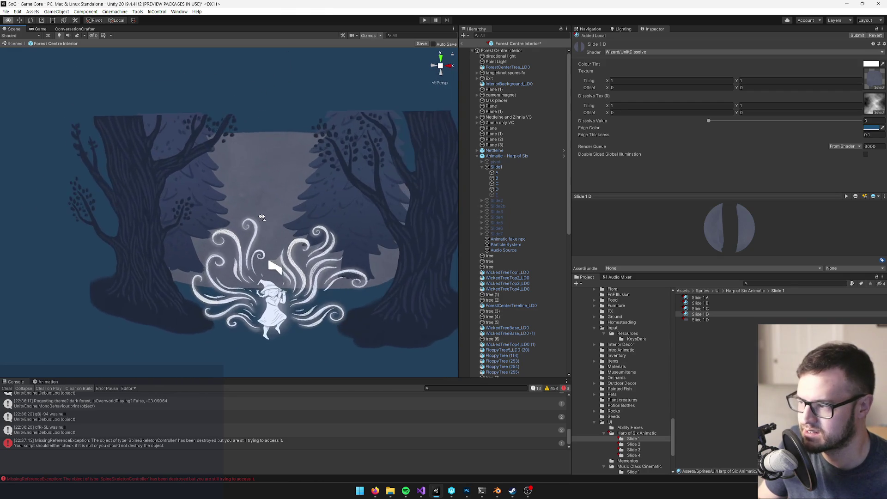
scroll(278, 219, "down", 2)
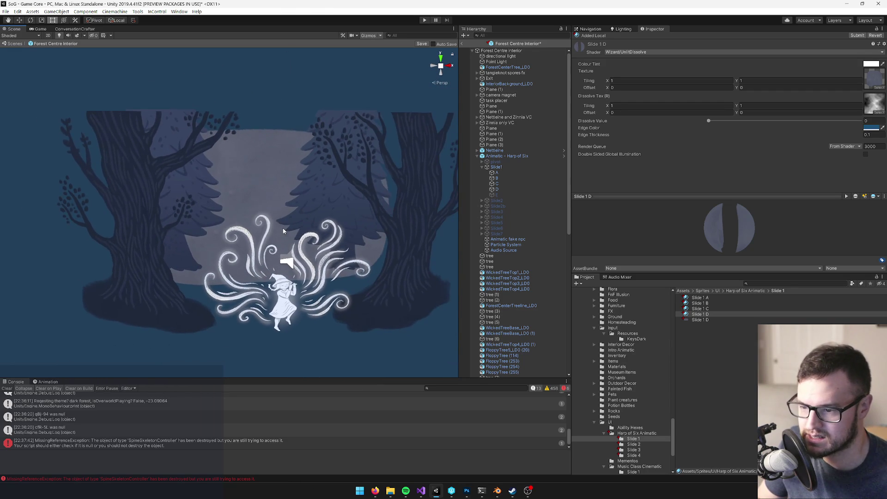
scroll(282, 229, "up", 3)
scroll(283, 229, "up", 3)
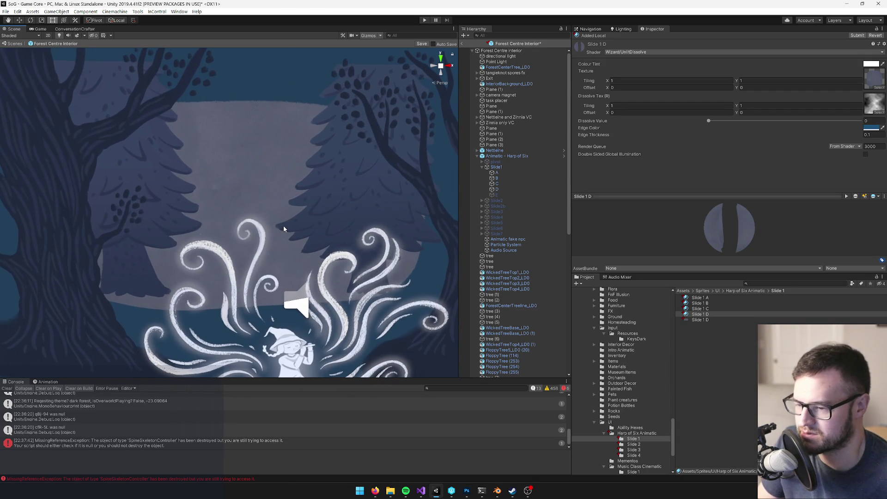
left_click_drag(282, 229, 252, 242)
scroll(250, 244, "down", 3)
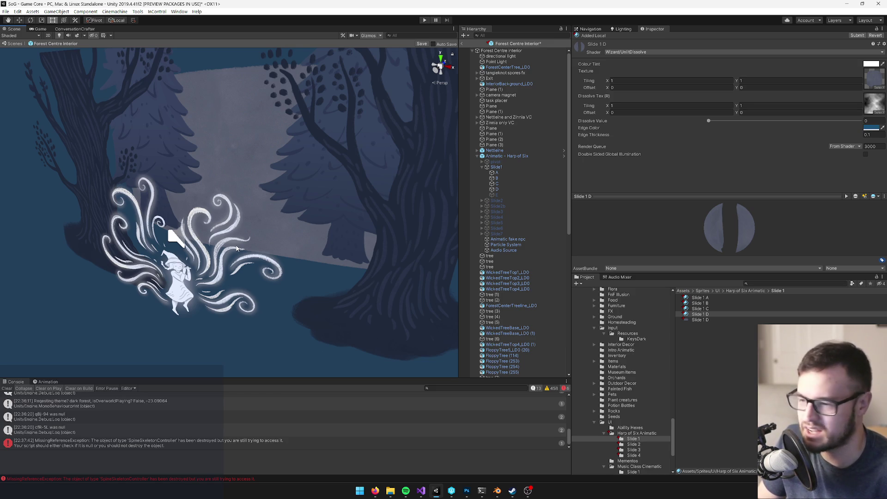
left_click_drag(197, 260, 347, 222)
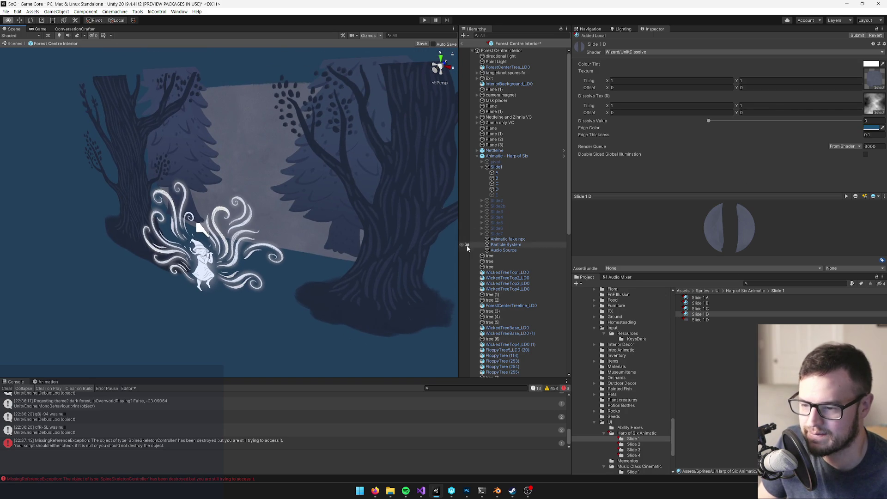
key("alt+Tab")
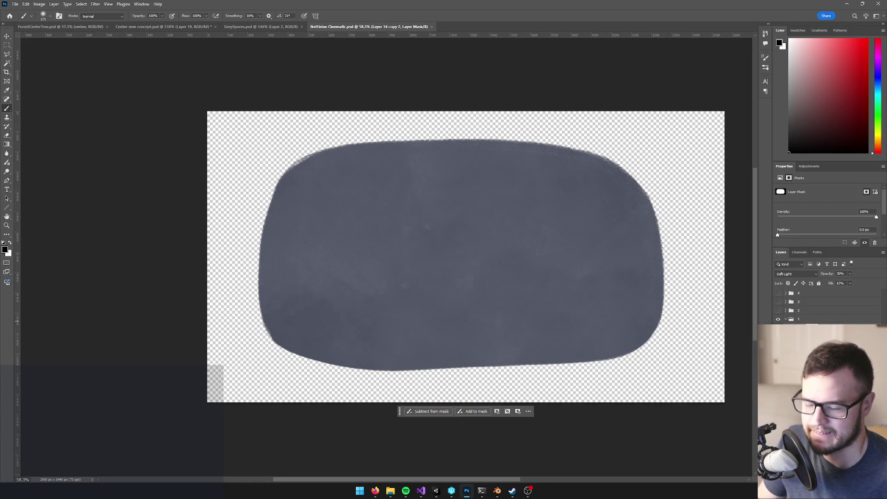
Step: Remove the grey shape to reveal the swirl drawing on its own
key("ctrl+shift+i")
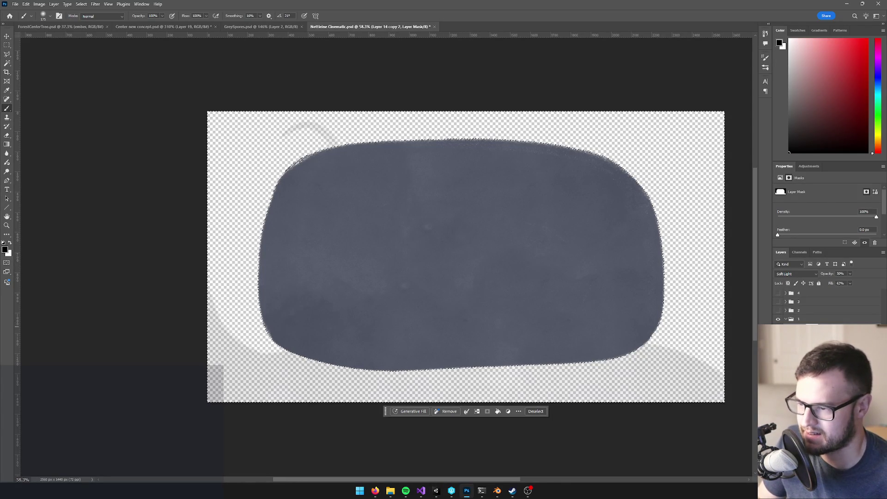
key("ctrl+comma")
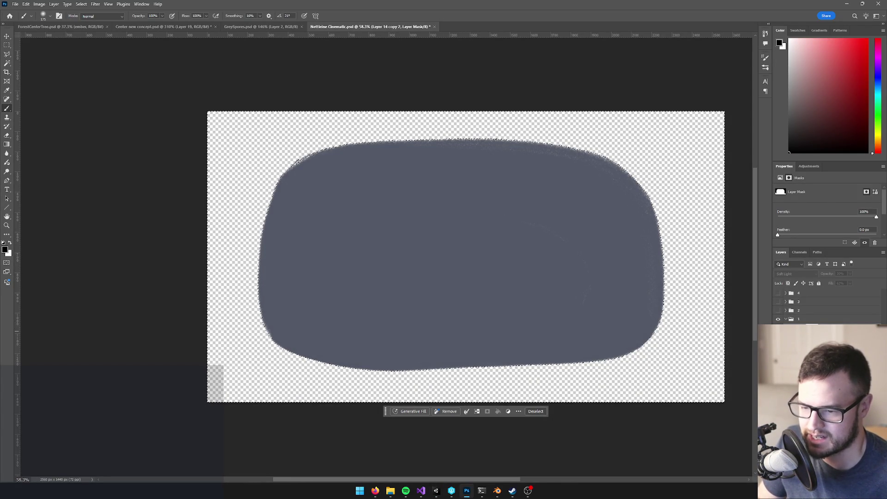
key("alt+BackSpace")
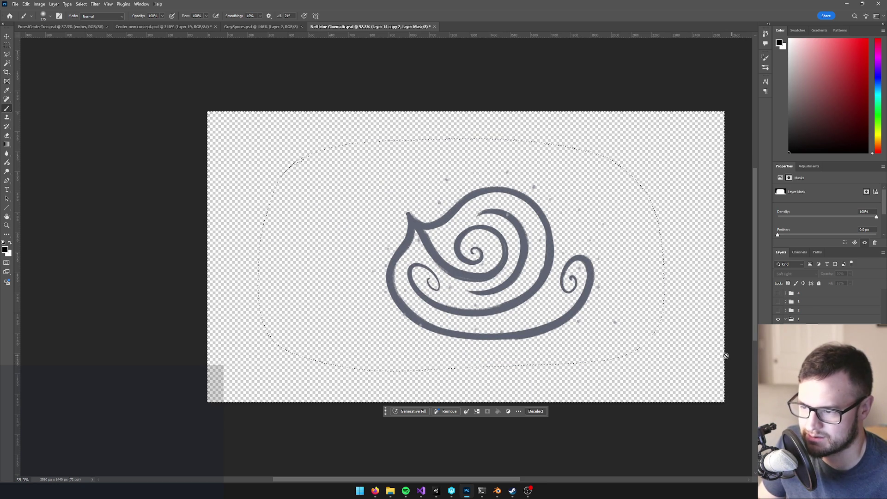
scroll(437, 290, "up", 3)
scroll(481, 291, "down", 2)
scroll(481, 291, "up", 3)
scroll(304, 258, "down", 4)
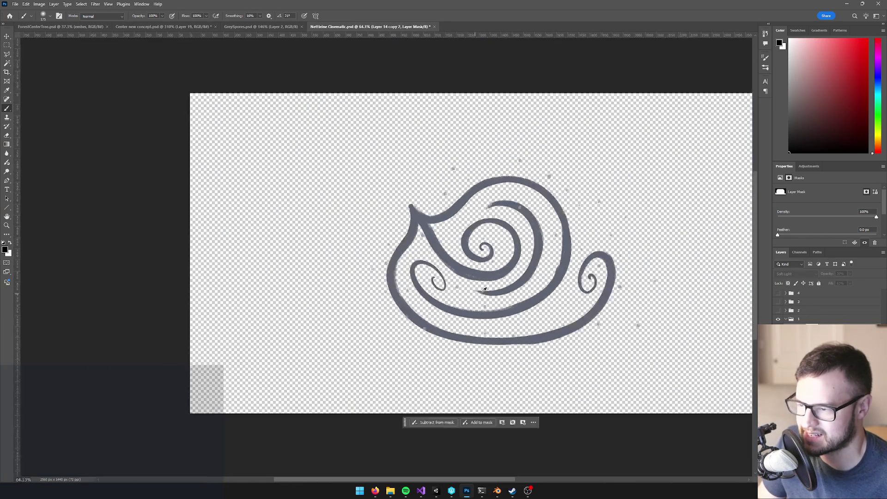
scroll(478, 237, "up", 2)
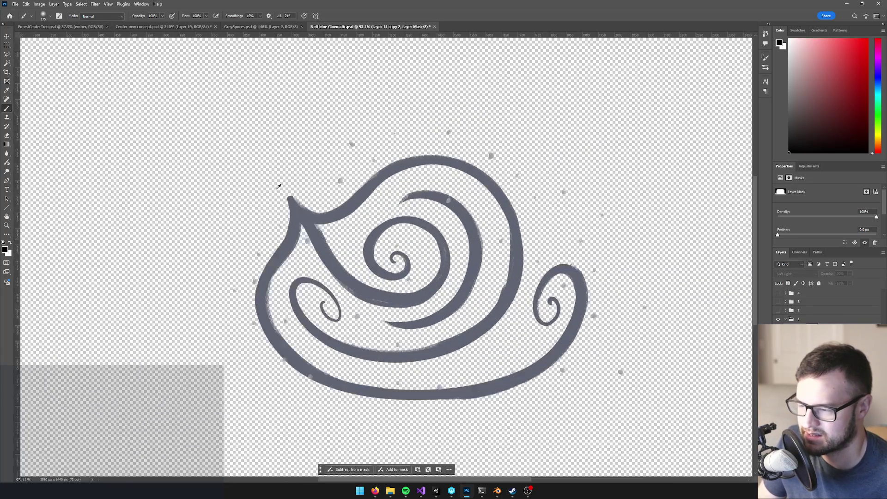
scroll(377, 226, "down", 4)
scroll(368, 229, "up", 5)
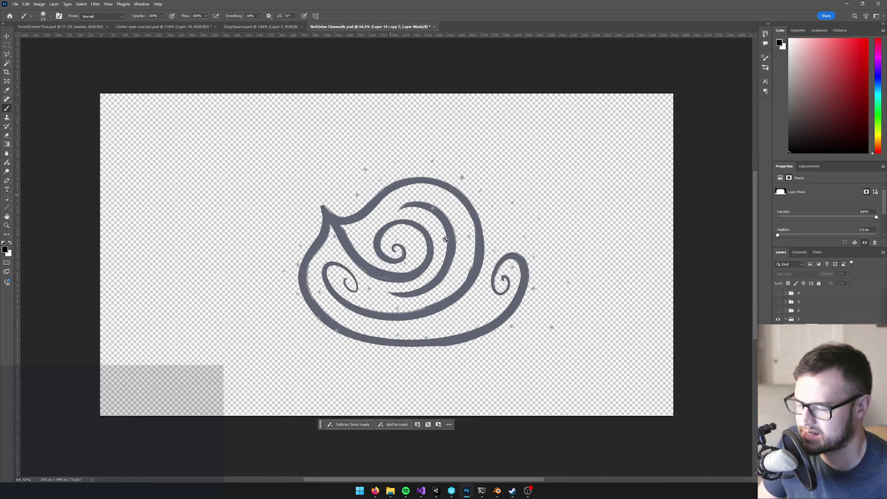
scroll(482, 302, "down", 3)
scroll(525, 313, "up", 3)
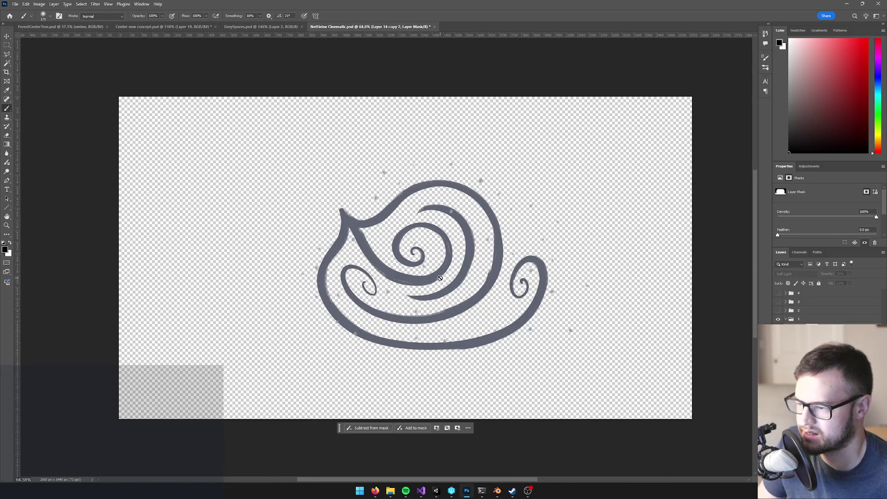
scroll(436, 275, "down", 1)
Step: Quick-export the swirl as a PNG named Slide 1 C.png in the Slide 1 folder
left_click(15, 4)
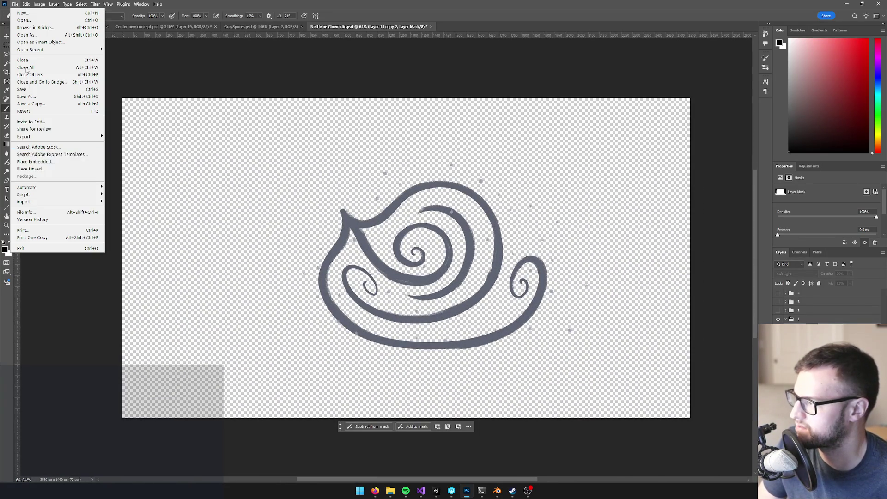
mouse_move(43, 138)
left_click(118, 137)
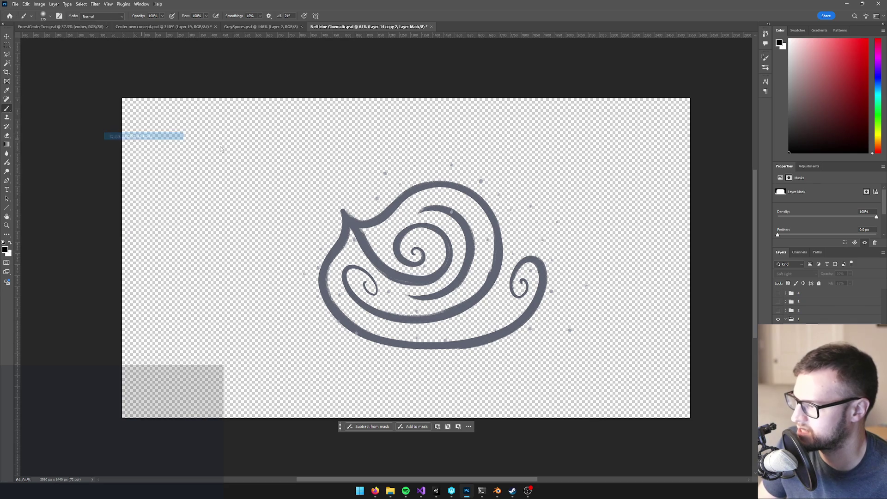
left_click(254, 124)
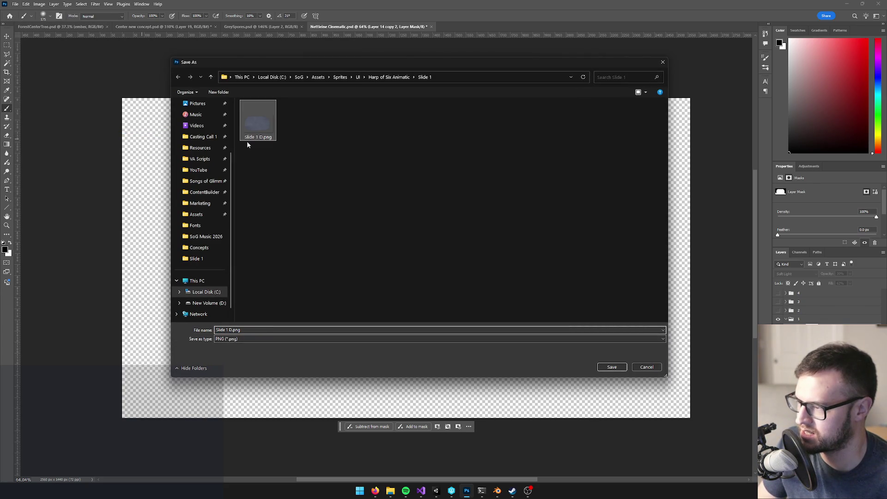
left_click(229, 329)
left_click(232, 329)
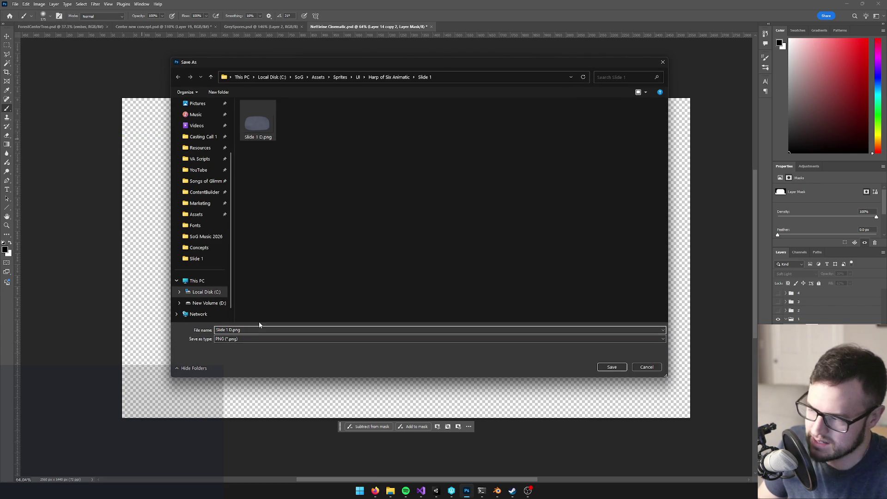
type("C")
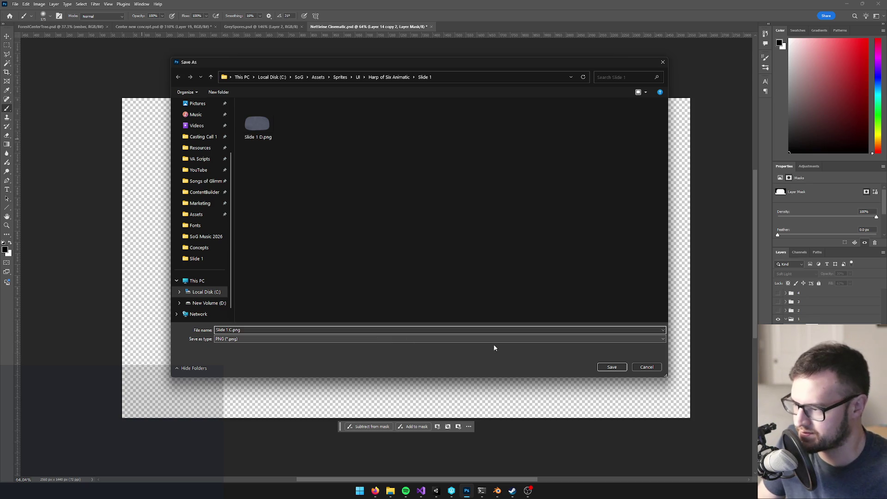
left_click(612, 366)
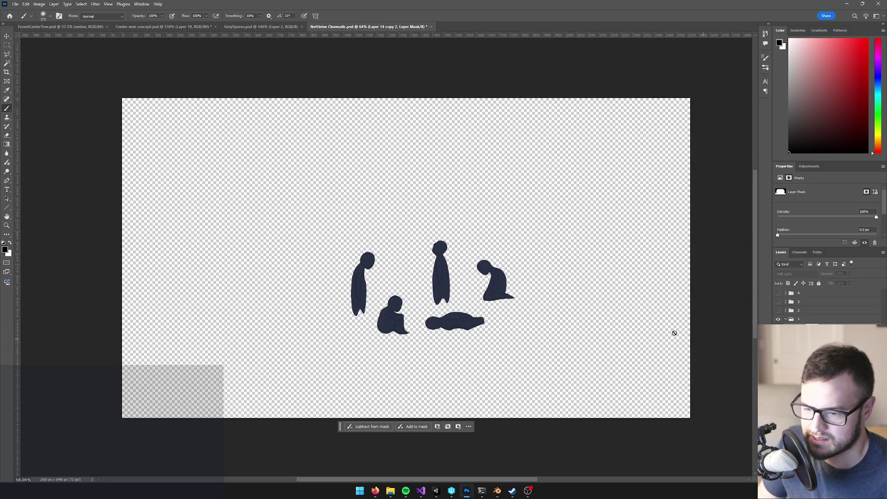
Step: Quick-export the dark figures as PNG, renaming Slide 1 D to Slide 1 B
left_click(15, 4)
mouse_move(60, 132)
left_click(136, 136)
left_click(296, 113)
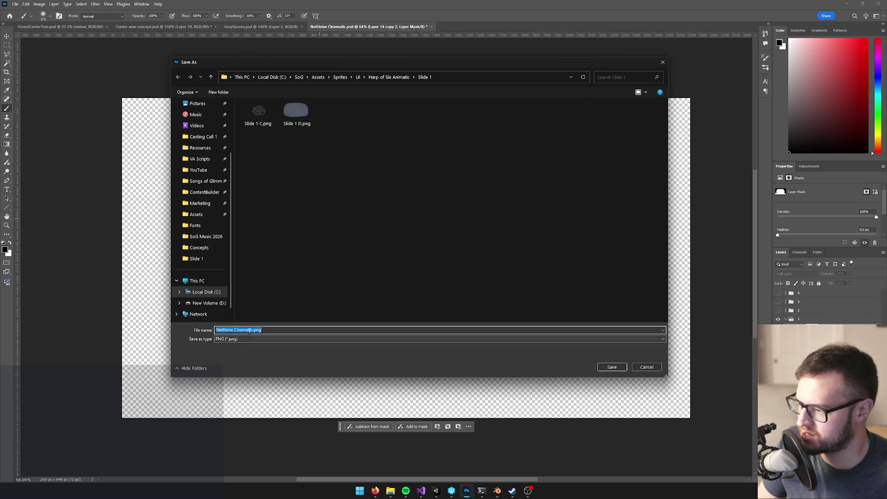
left_click(240, 329)
left_click(240, 329)
key("Left")
key("Left")
key("Left")
key("BackSpace")
type("E")
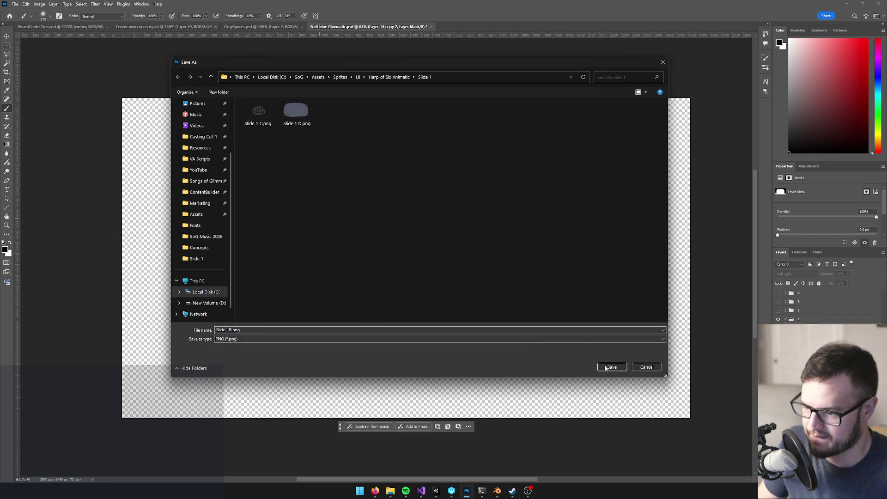
left_click(612, 366)
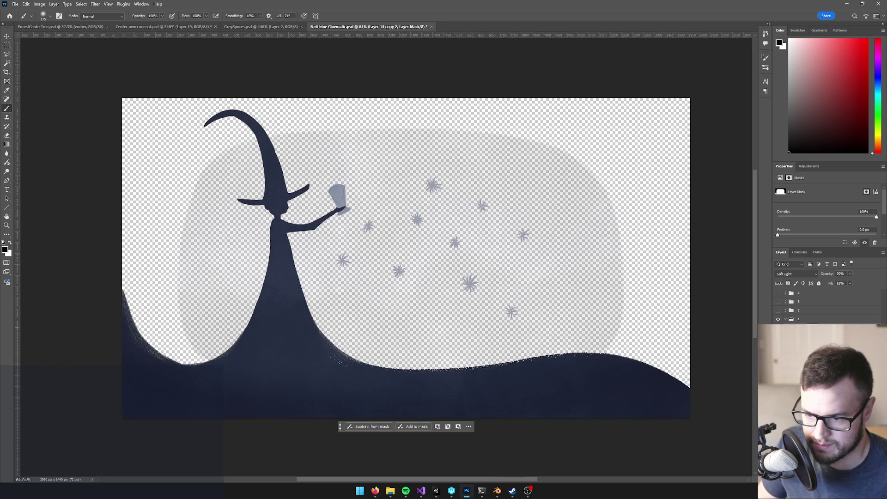
Step: Mask out the grey cloud from the witch layer using its visible-pixel selection, then deselect
key("ctrl+2")
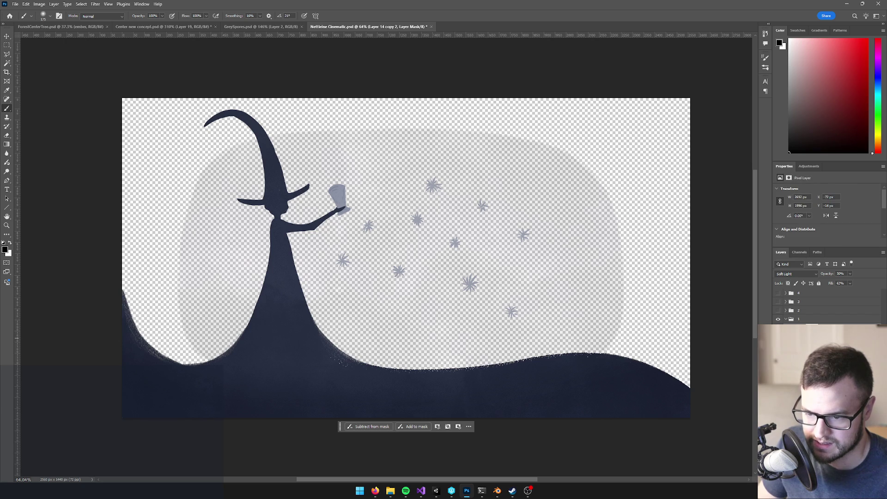
key("ctrl+alt+2")
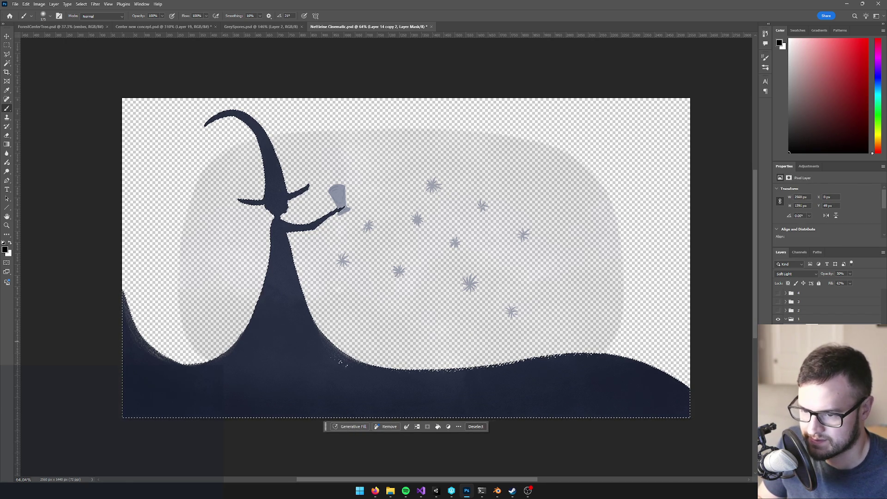
key("ctrl+backslash")
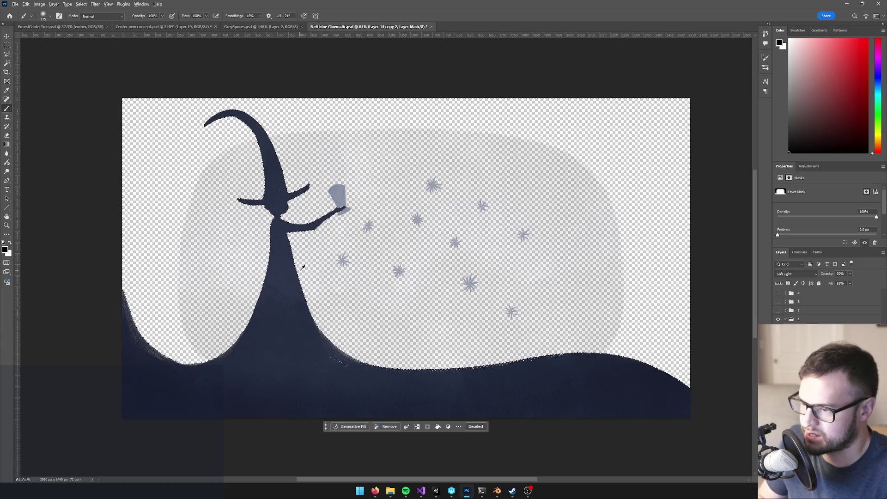
key("alt+BackSpace")
key("ctrl+d")
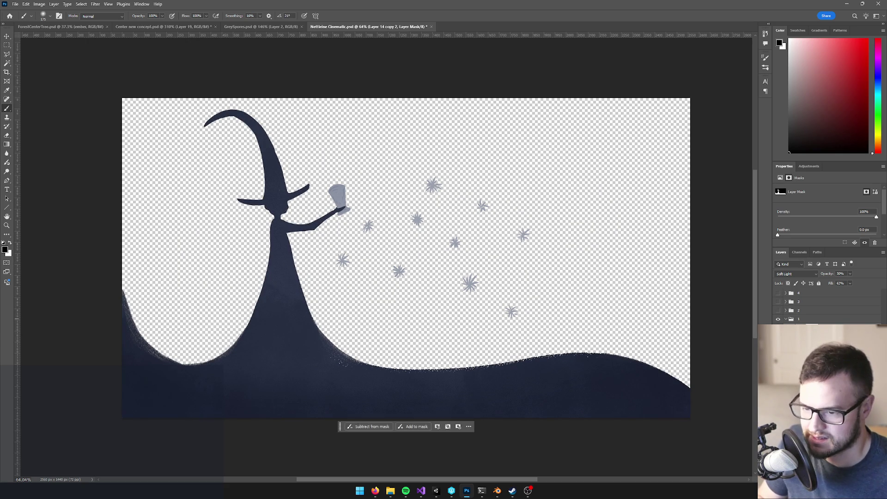
Step: Lower the witch layer's opacity to 63% and check the artwork
scroll(413, 246, "up", 1)
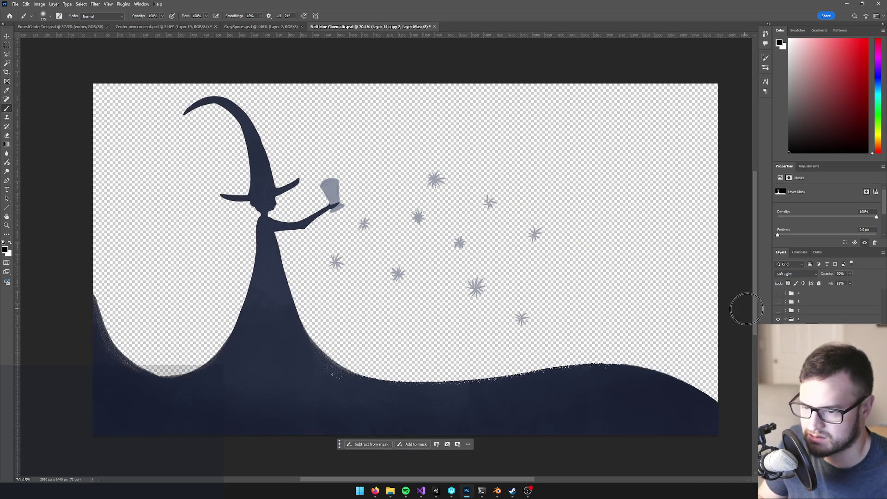
key("ctrl+2")
left_click(849, 274)
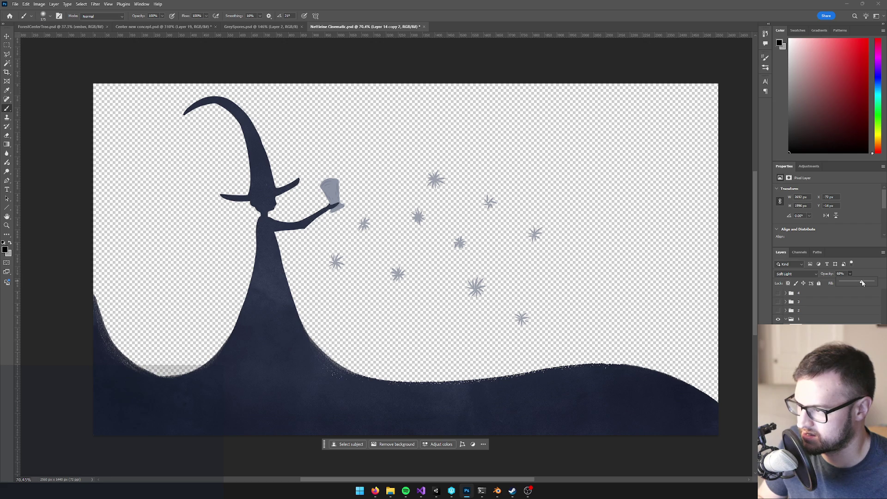
left_click_drag(861, 283, 861, 282)
scroll(537, 284, "down", 3)
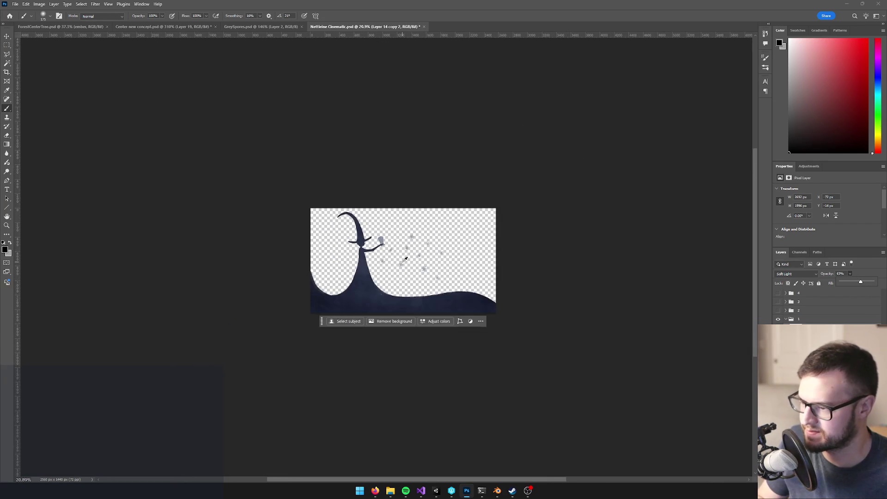
scroll(337, 250, "up", 3)
scroll(336, 249, "down", 1)
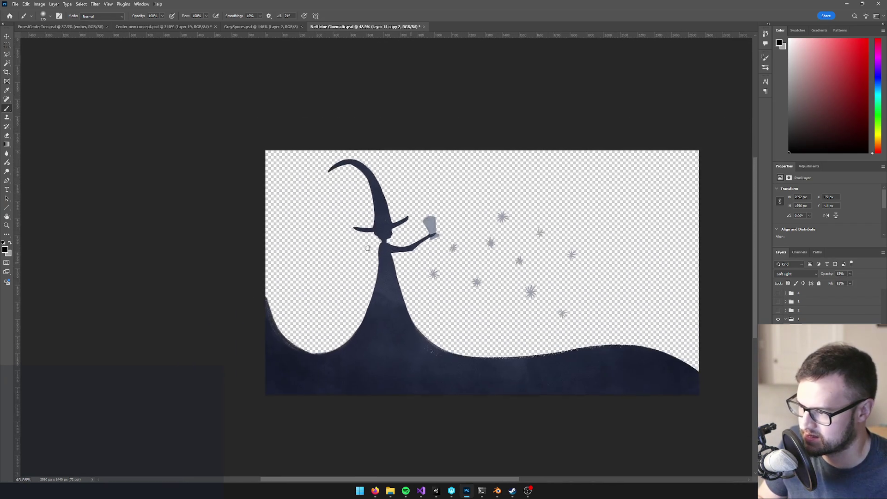
scroll(181, 294, "up", 3)
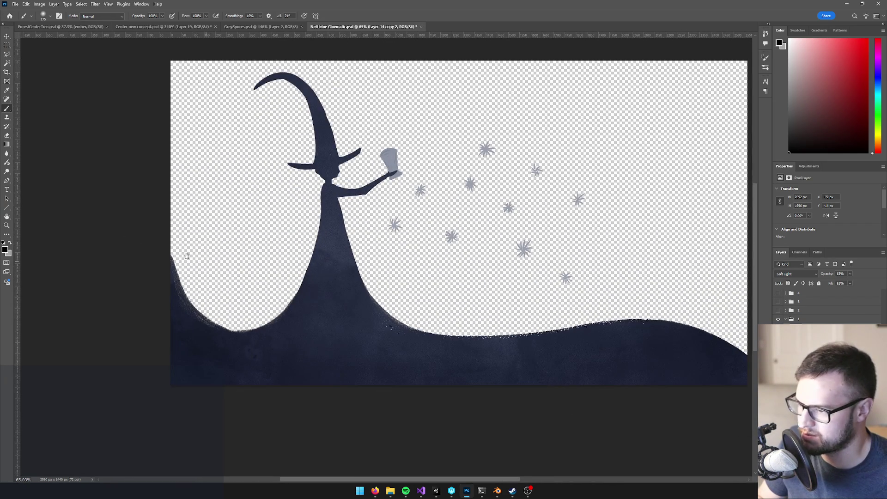
left_click_drag(198, 257, 145, 251)
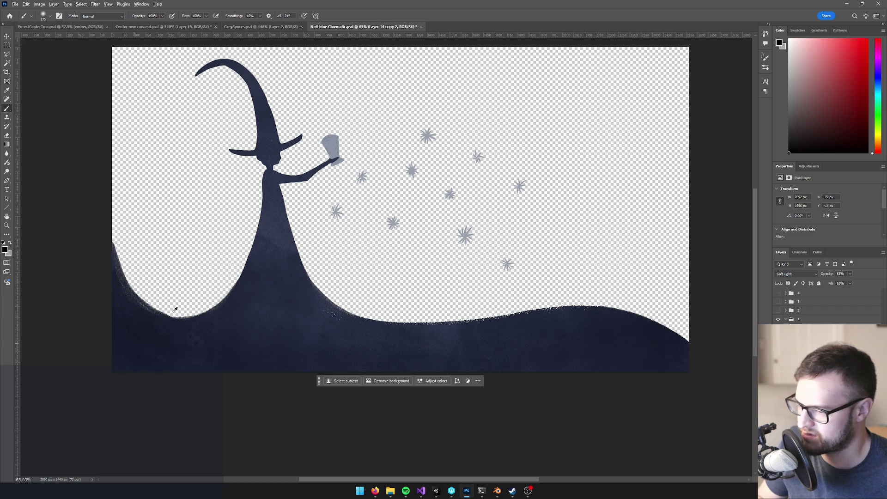
scroll(230, 282, "down", 5)
scroll(234, 289, "up", 3)
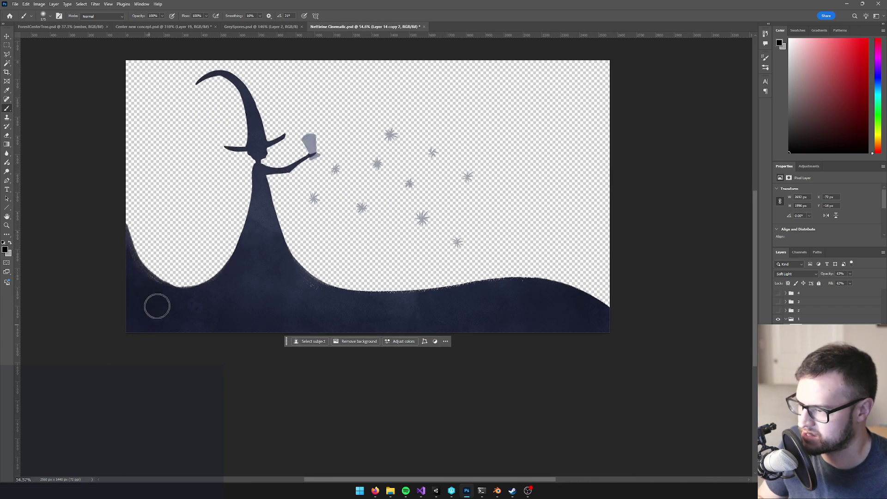
scroll(199, 254, "down", 2)
scroll(201, 237, "up", 2)
left_click_drag(252, 210, 251, 234)
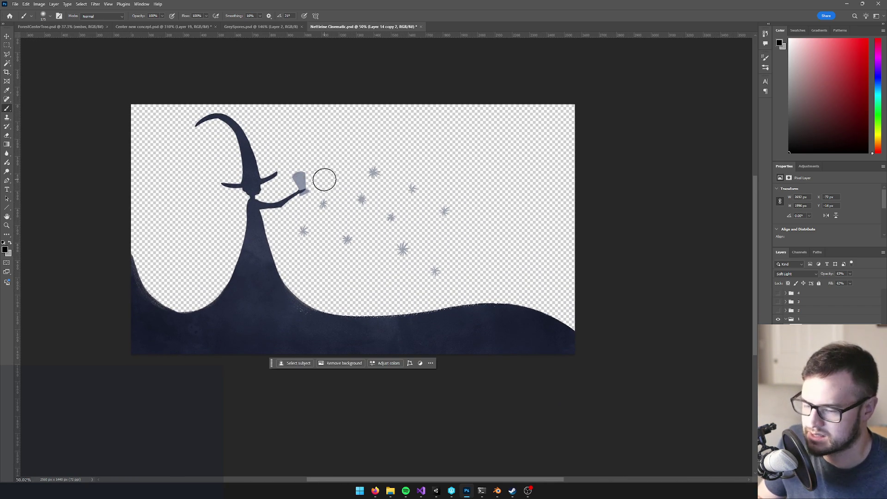
Step: Quick-export the witch-and-hill artwork as a PNG named Slide 1 A.png
left_click(15, 4)
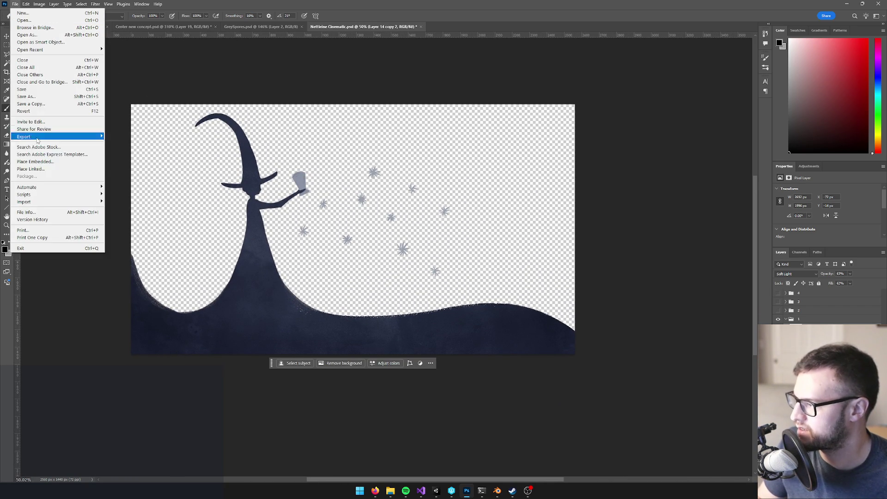
mouse_move(77, 137)
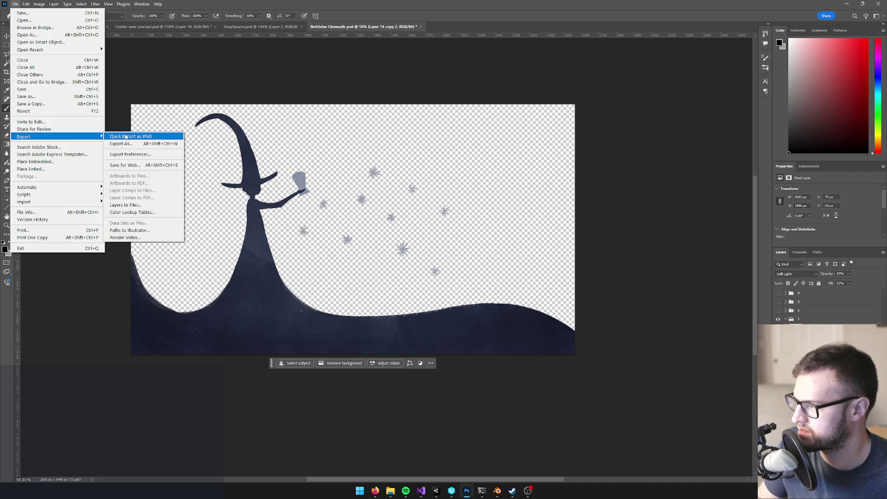
left_click(125, 137)
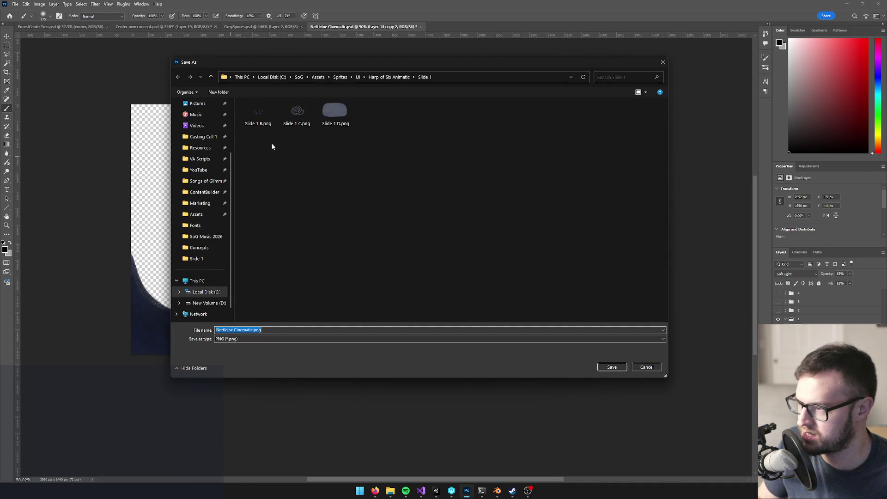
left_click(258, 114)
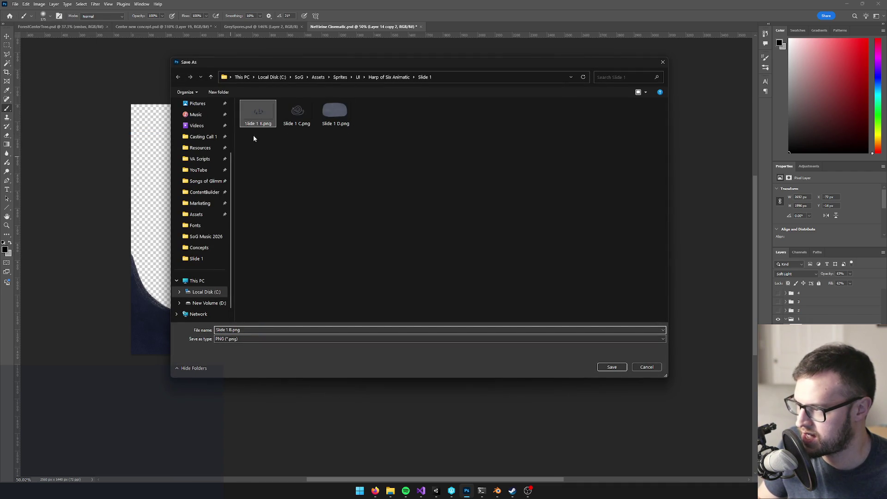
left_click(230, 330)
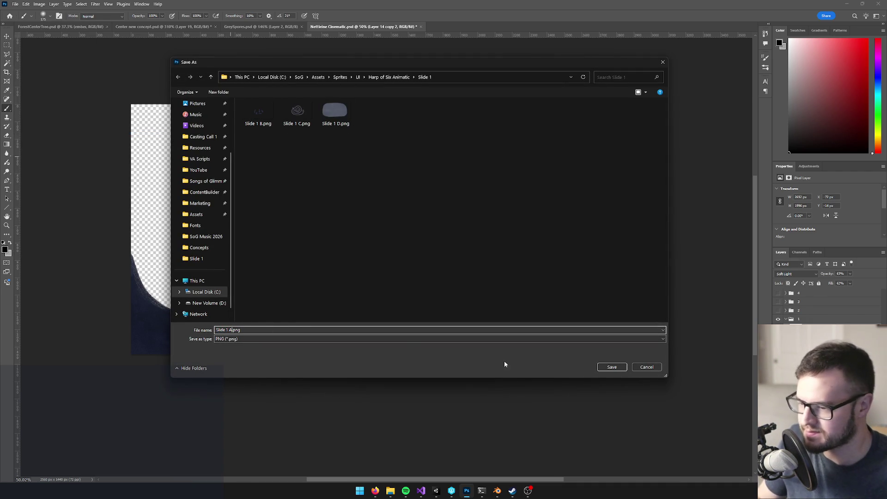
left_click(612, 367)
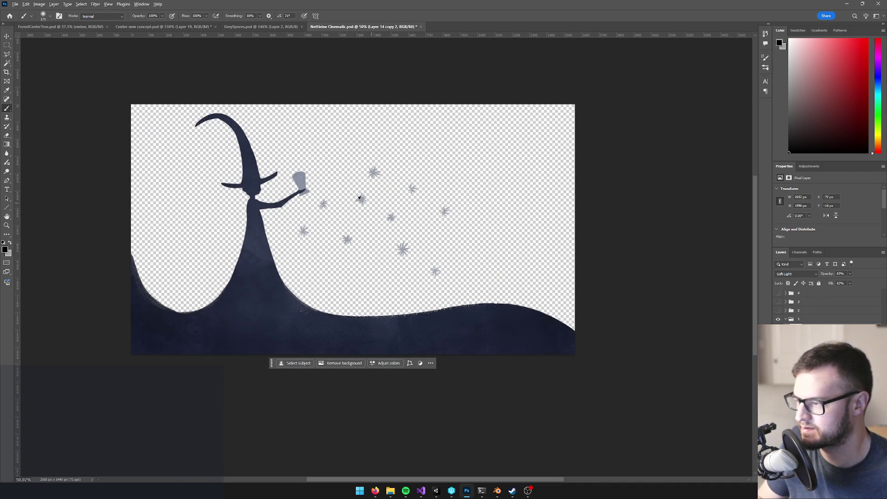
scroll(432, 211, "up", 2)
left_click(848, 4)
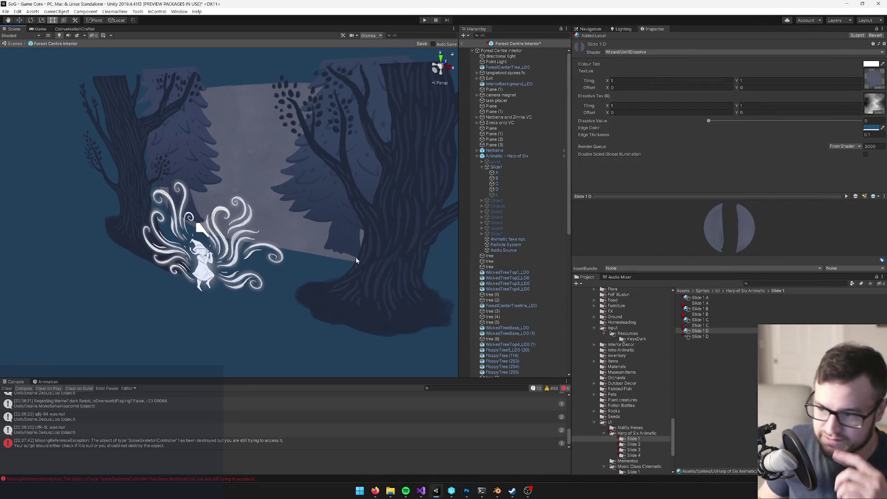
Step: Hide the first slide's group and preview the second slide's forest witch scene before hiding it again
key("alt+Tab")
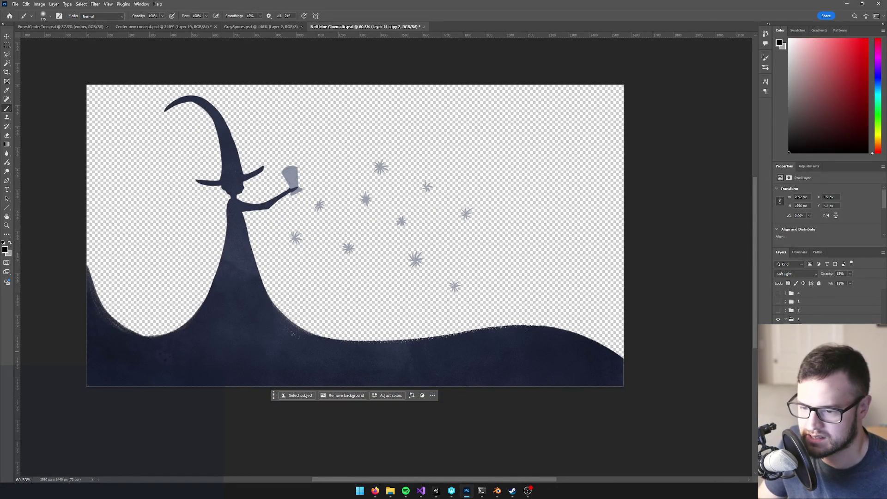
left_click(778, 320)
left_click(778, 311)
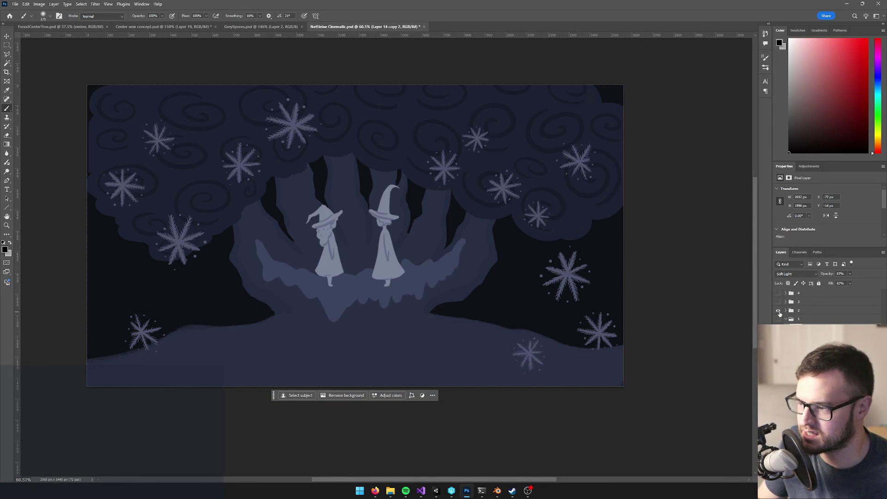
left_click(778, 311)
left_click(779, 311)
left_click(779, 312)
key("alt+Tab")
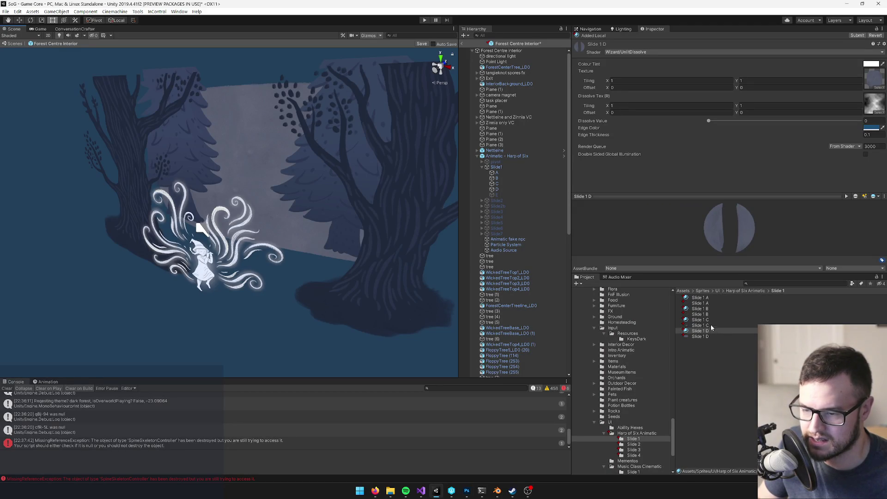
Step: Browse the Music Class Cinematic Slide 1 folder, previewing the Slide1 A, B and C textures
left_click(718, 291)
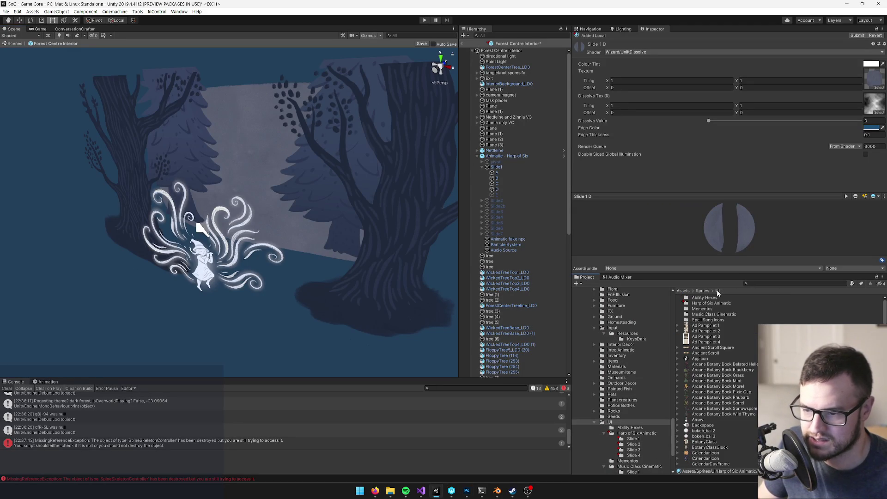
double_click(707, 315)
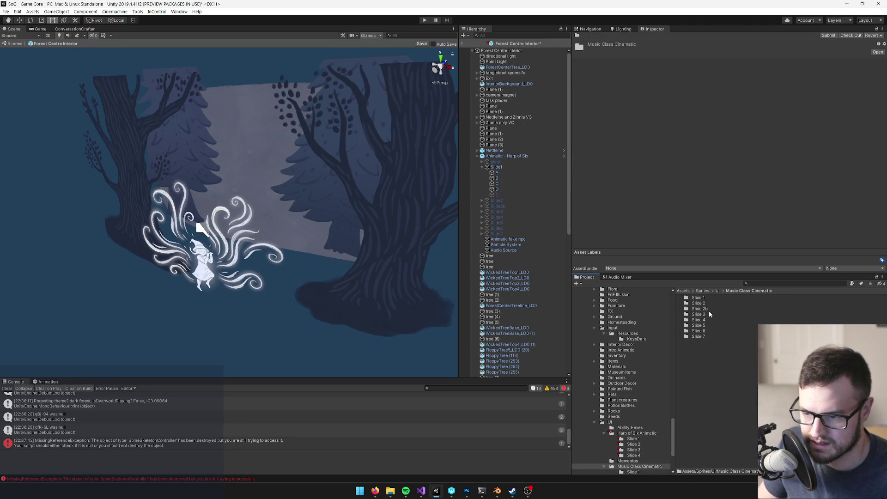
double_click(698, 298)
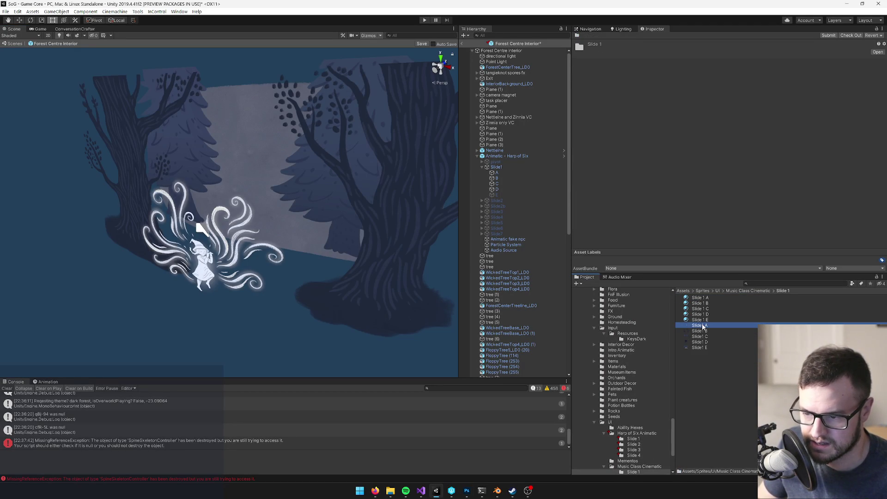
left_click(703, 326)
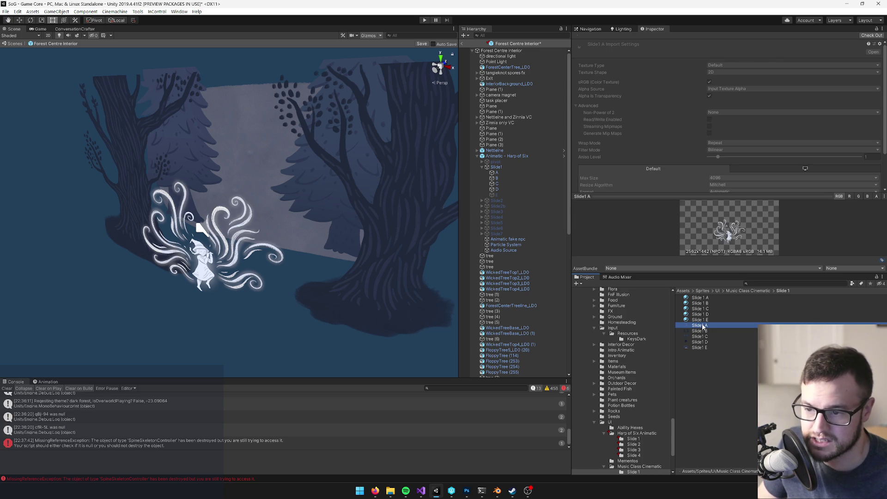
left_click(701, 332)
left_click(701, 341)
left_click(702, 334)
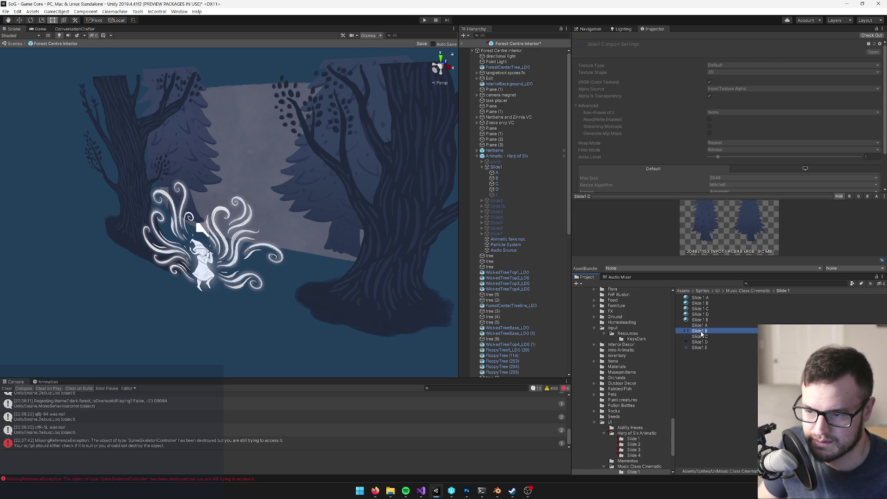
Step: Navigate to the Harp of Six Animatic > Slide 1 folder in the Project window
left_click(718, 291)
double_click(714, 304)
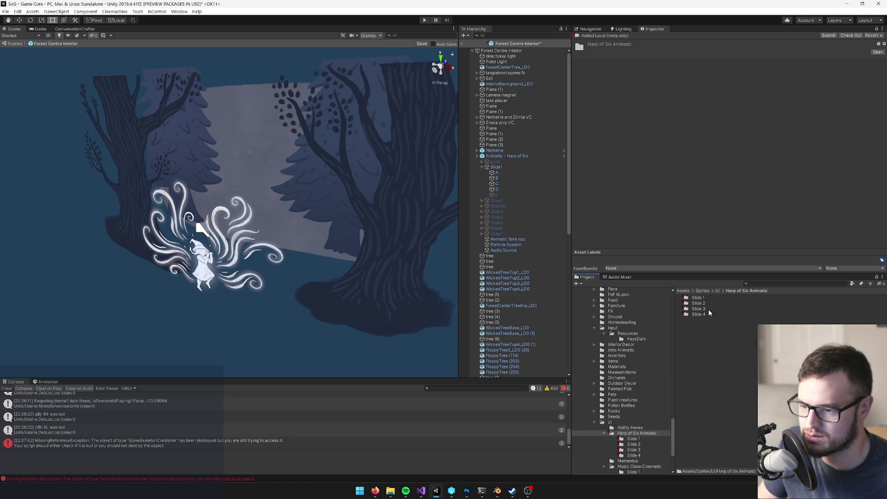
left_click(707, 315)
double_click(700, 314)
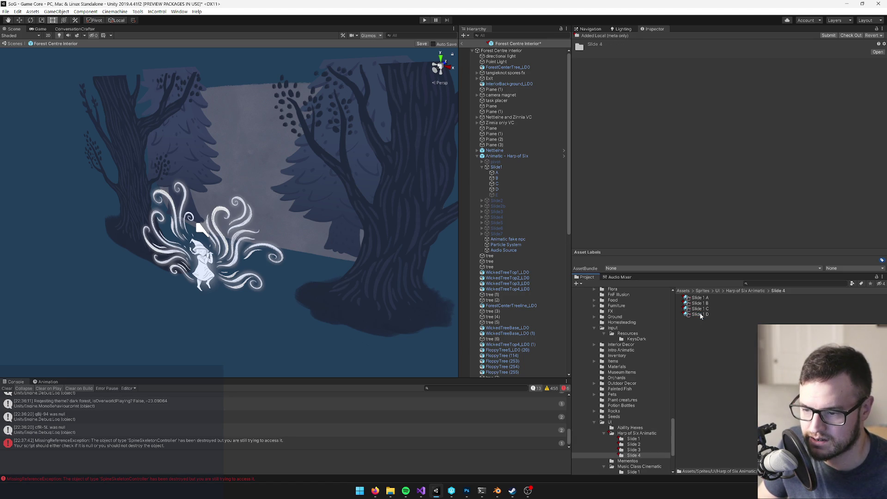
left_click(748, 291)
double_click(699, 298)
Step: Review the Slide 1 A–D materials and drag the Slide 1 C texture into Slide 1 C's Texture slot
left_click(700, 303)
left_click(700, 297)
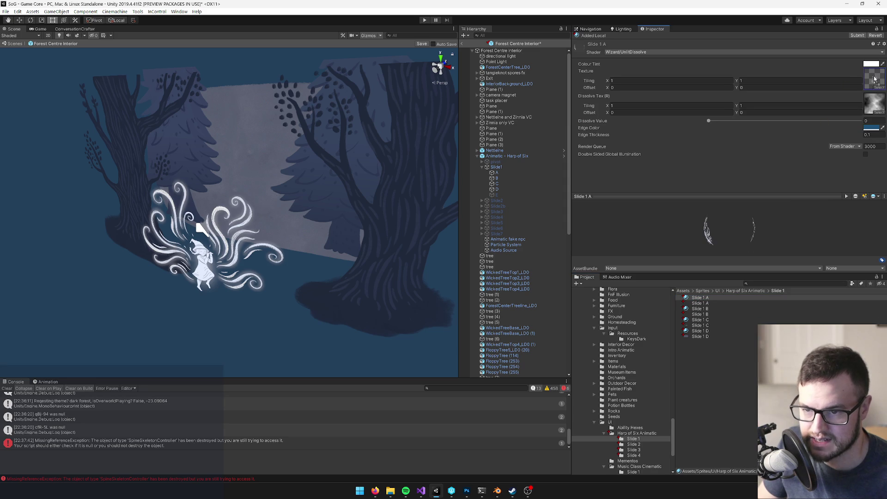
left_click(700, 308)
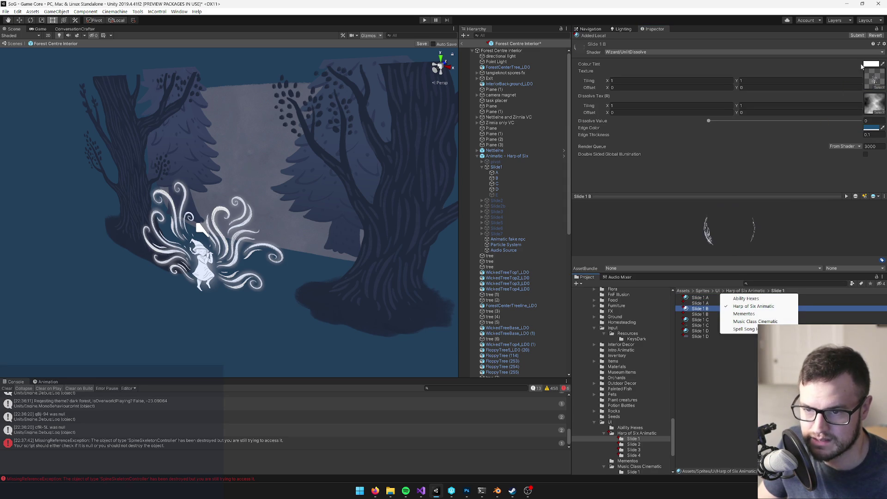
left_click(708, 312)
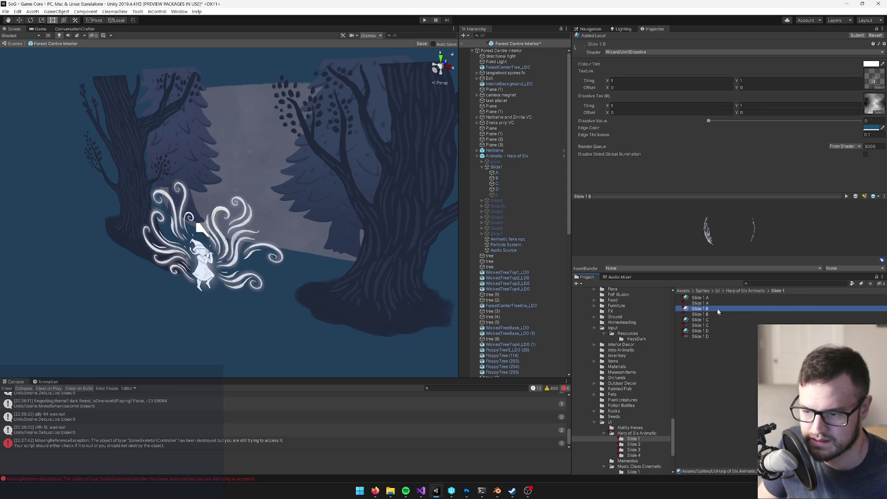
left_click_drag(700, 316, 796, 192)
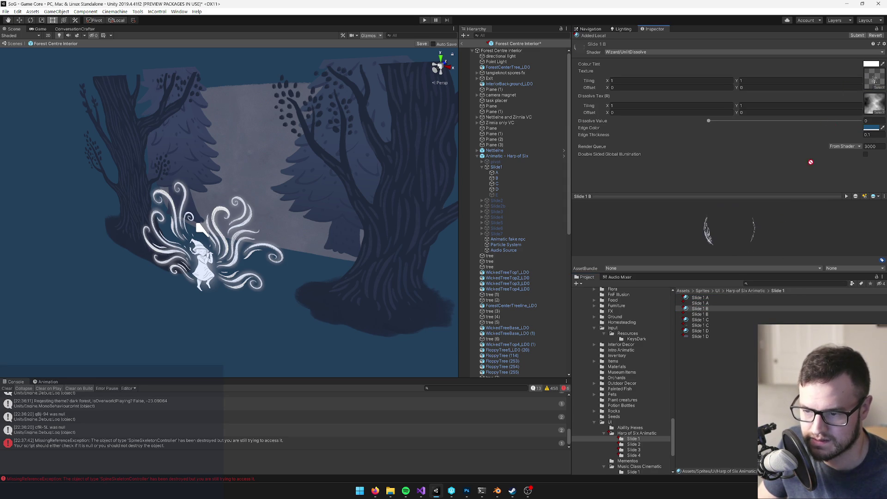
left_click_drag(863, 78, 812, 233)
left_click(700, 320)
mouse_move(700, 325)
left_mouse_down()
mouse_move(785, 194)
mouse_move(882, 79)
left_mouse_up()
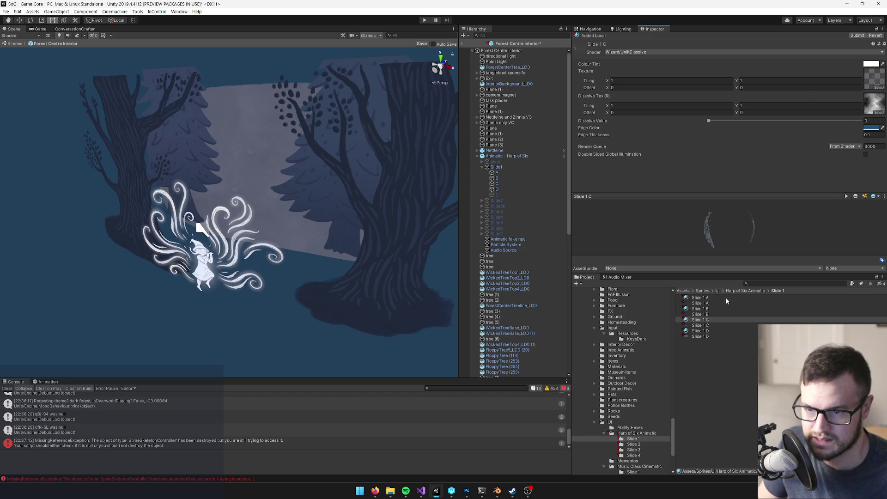
left_click(702, 330)
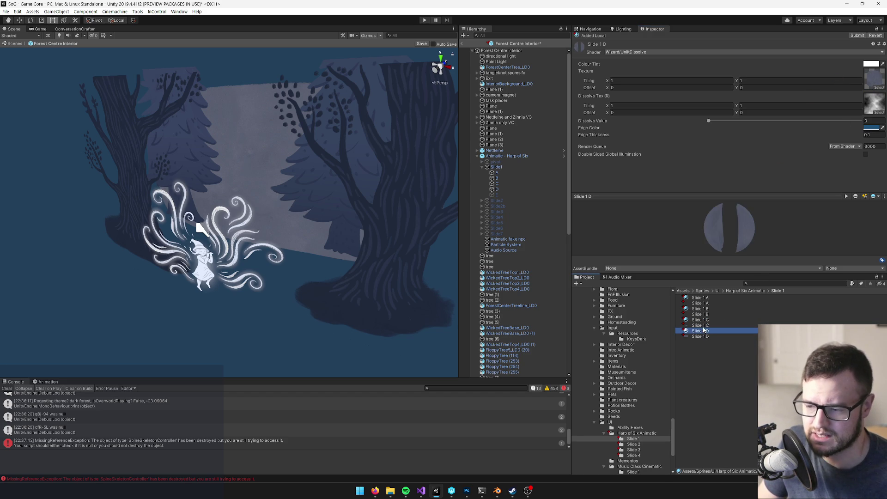
left_click(497, 173)
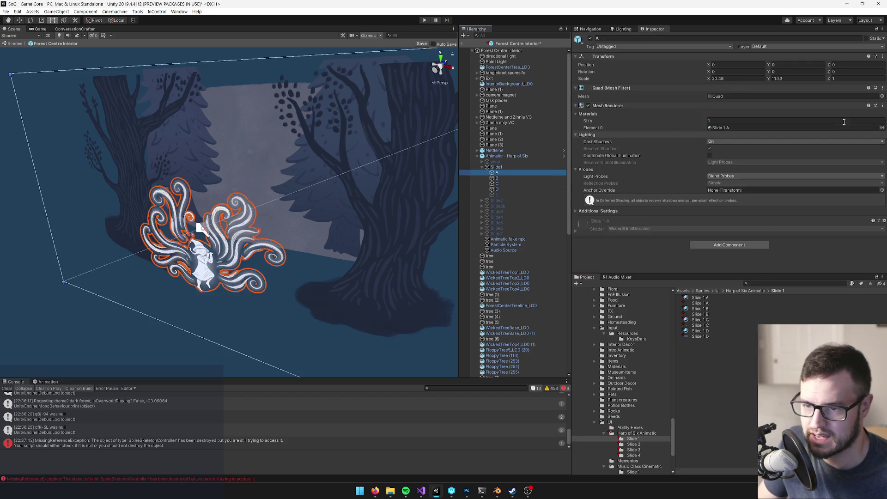
Step: Drag the Slide 1 A, B and C materials onto Slide1's quads A, B and C
left_click_drag(710, 294, 737, 128)
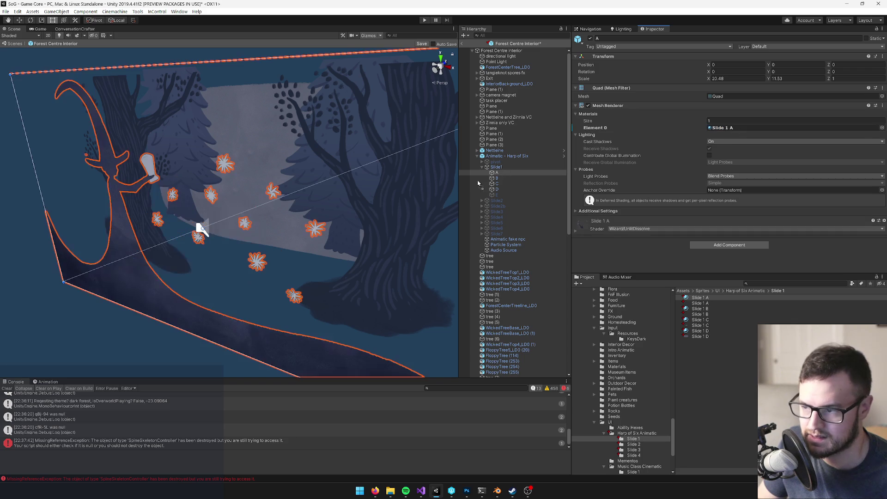
left_click(498, 179)
left_click_drag(700, 308, 723, 132)
left_click(498, 183)
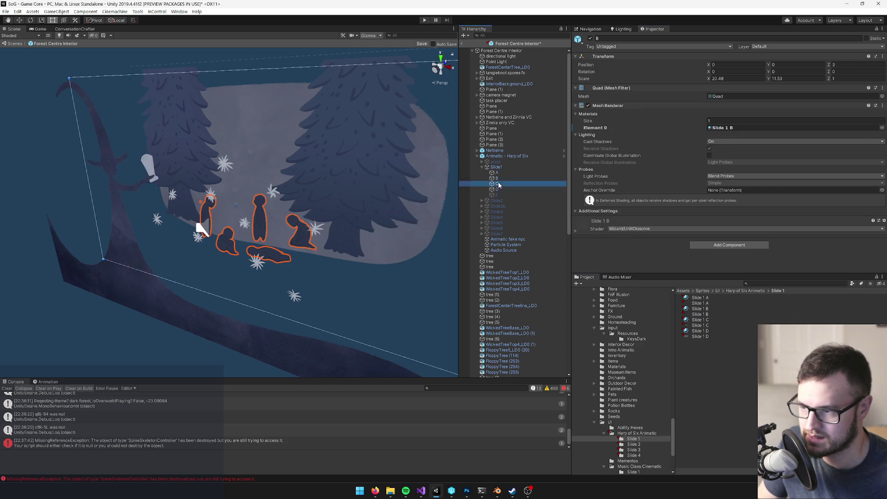
left_click_drag(700, 325, 732, 131)
mouse_move(277, 198)
left_mouse_down()
mouse_move(289, 195)
mouse_move(283, 175)
mouse_move(273, 187)
mouse_move(301, 216)
left_mouse_up()
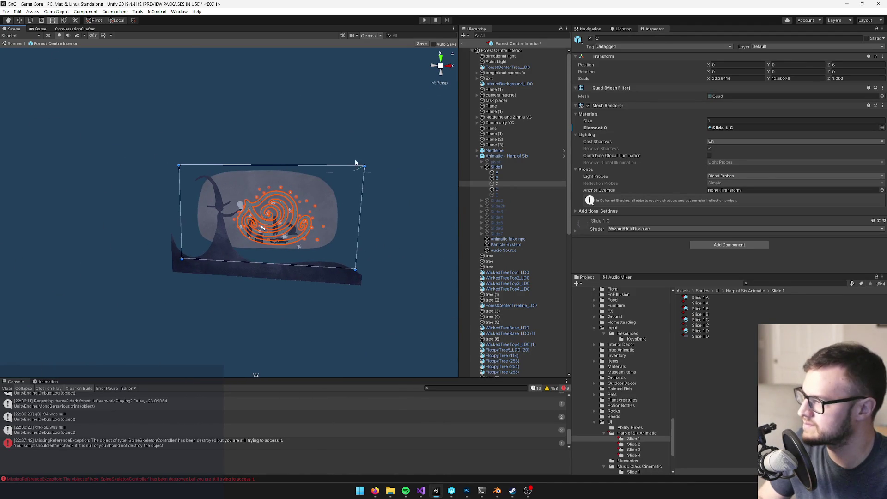
scroll(337, 155, "up", 4)
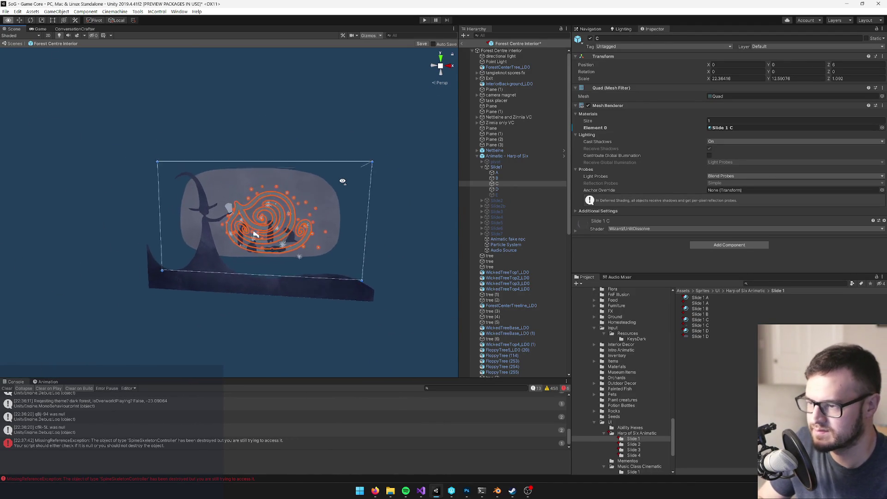
left_click(497, 167)
left_click(481, 168)
Step: Deactivate Slide1, activate and expand Slide2, then return to Photoshop
key("alt+shift+a")
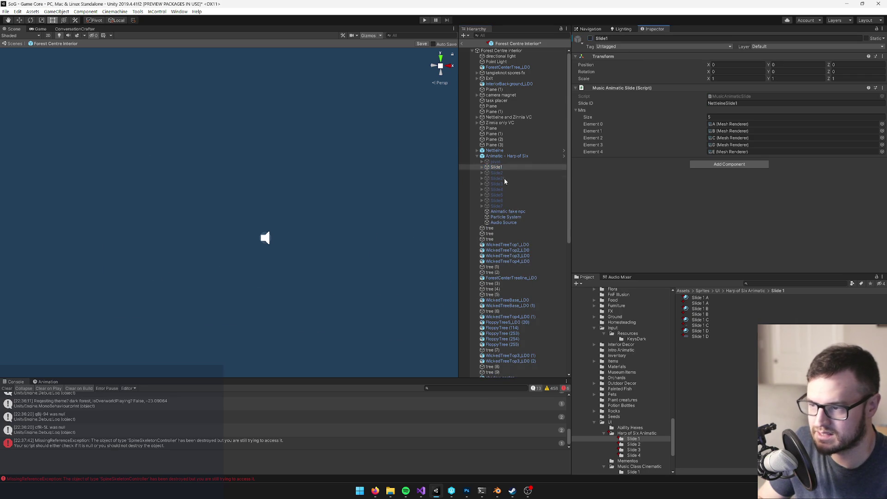
left_click(497, 173)
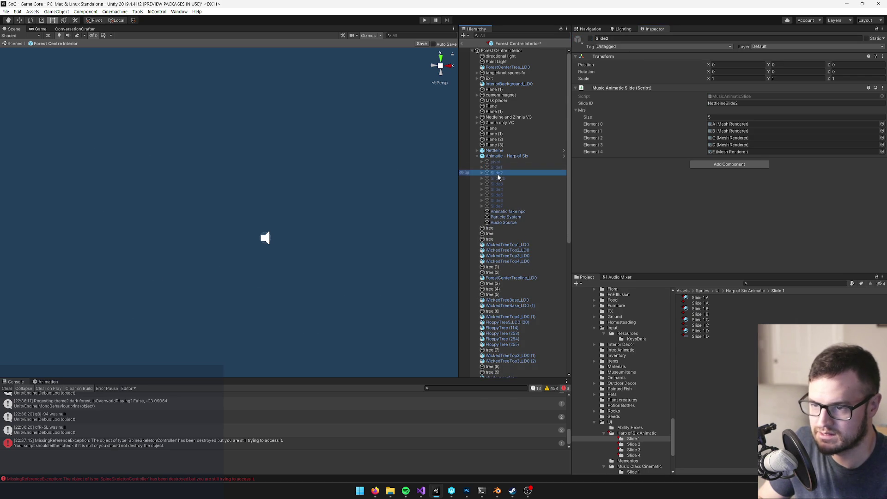
left_click(590, 39)
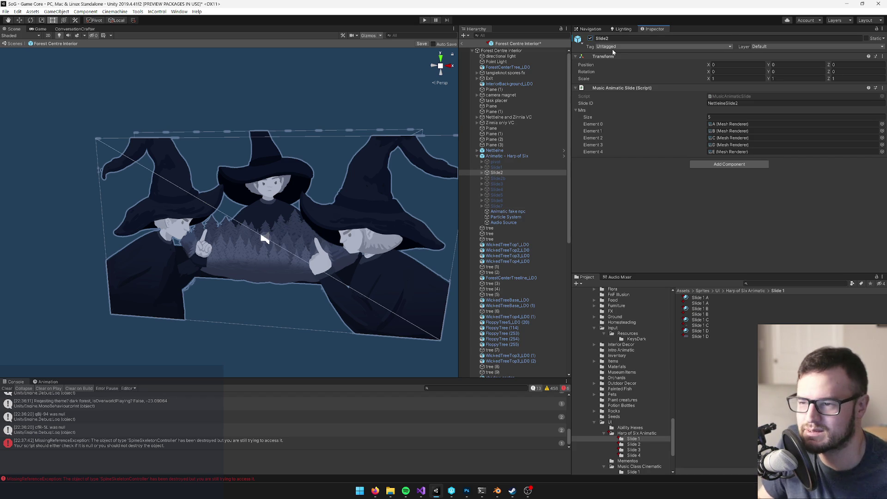
left_click(484, 174)
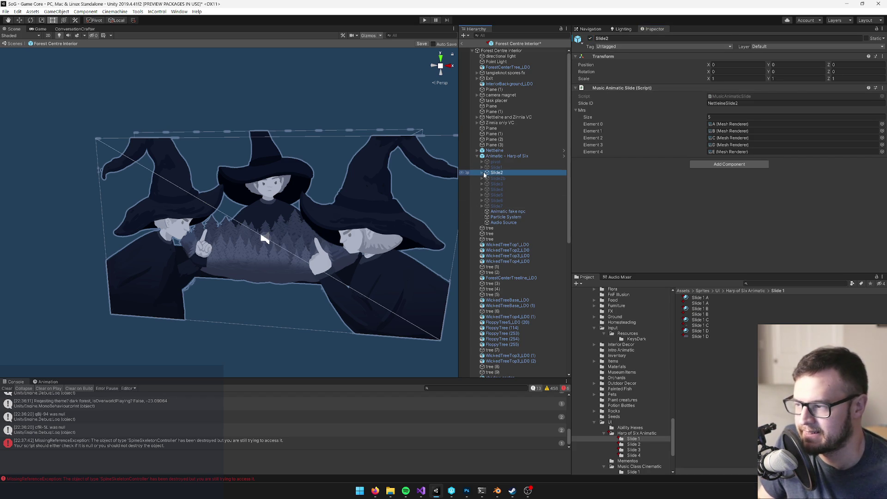
left_click(483, 173)
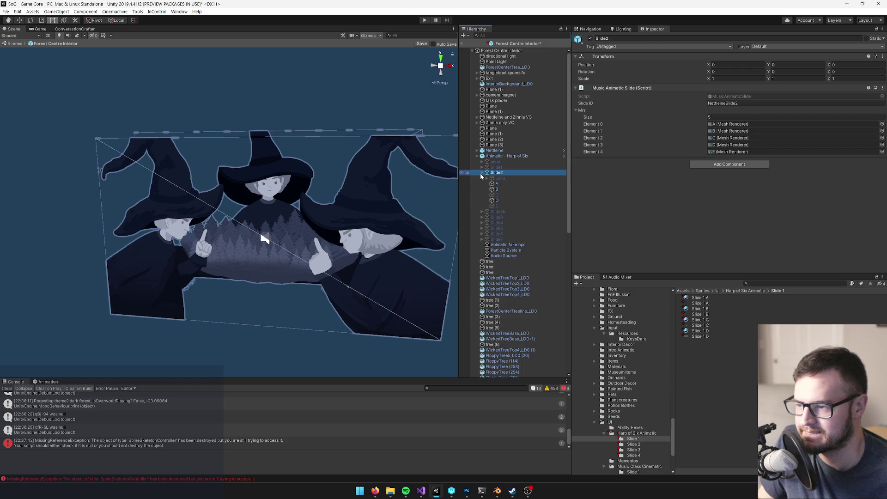
left_click(502, 185)
key("alt+Tab")
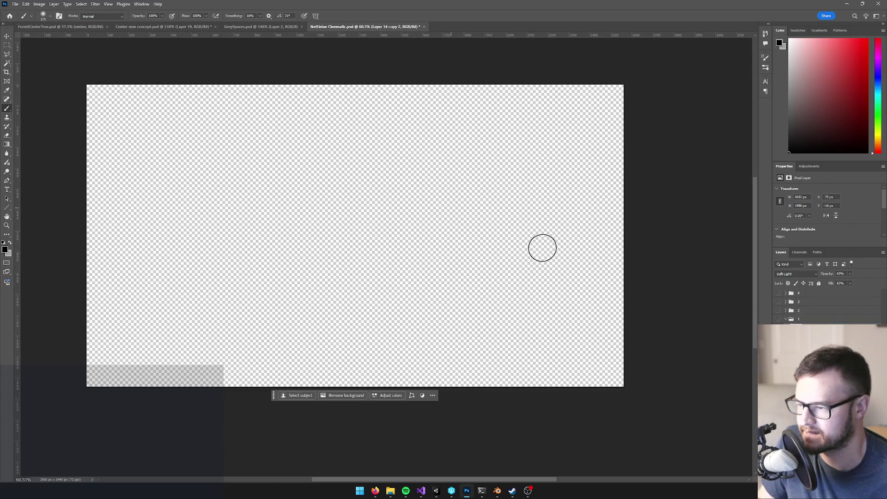
Step: Show and expand layer group 2 with its soft-light texture overlay, recentring the canvas
left_click(778, 310)
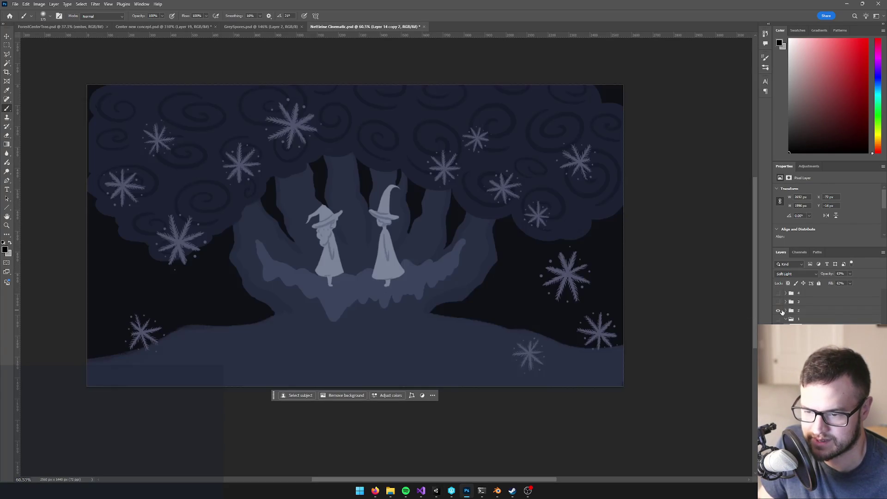
left_click(785, 310)
left_click(778, 320)
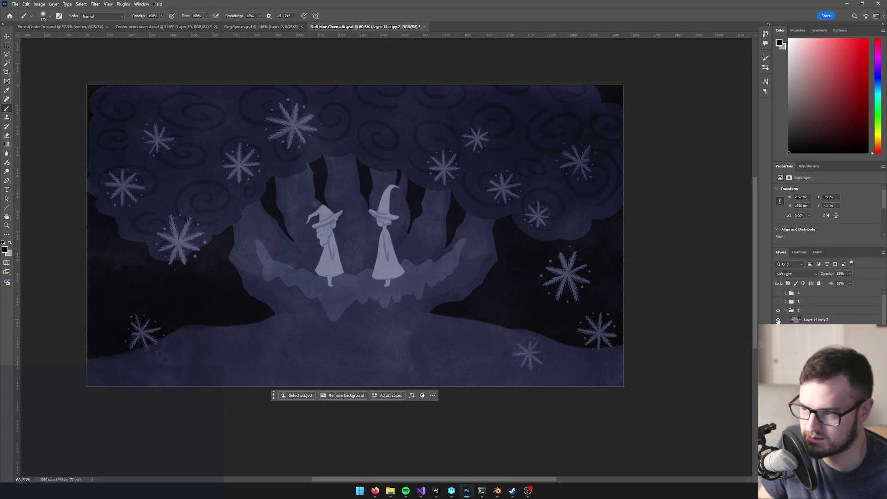
scroll(381, 270, "down", 3)
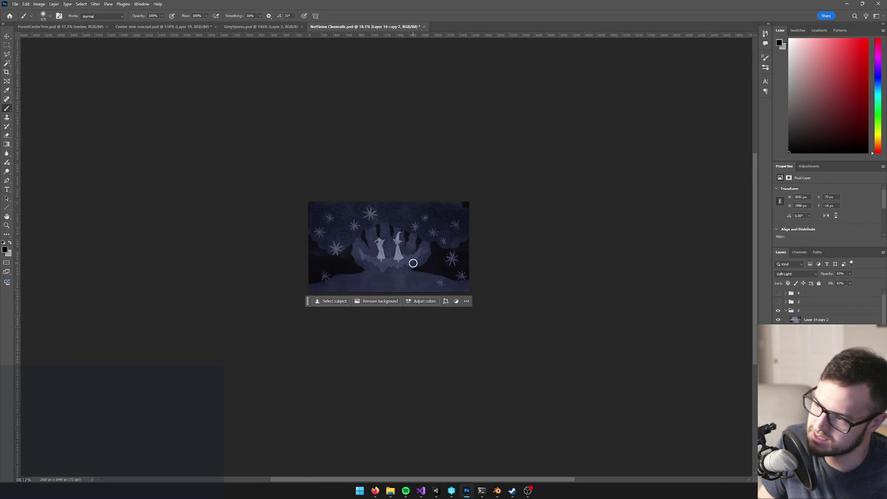
scroll(382, 271, "up", 4)
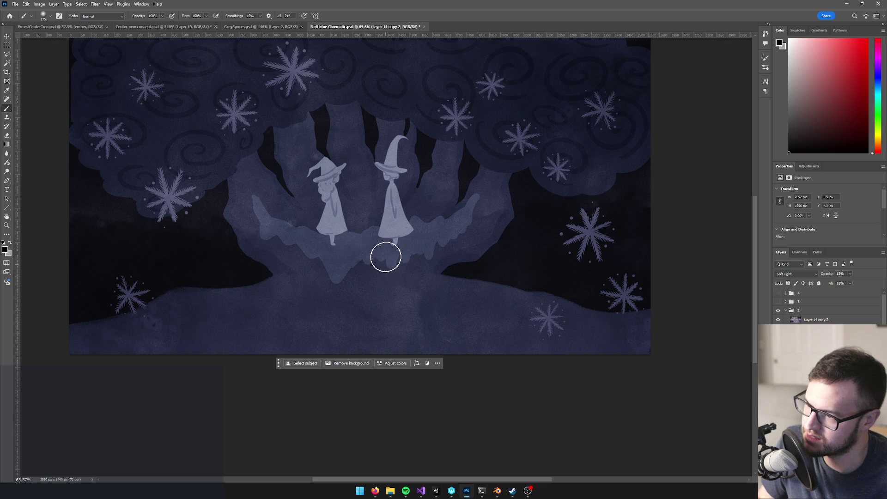
scroll(388, 255, "up", 1)
scroll(388, 255, "down", 10)
scroll(385, 228, "up", 5)
left_click_drag(384, 228, 406, 236)
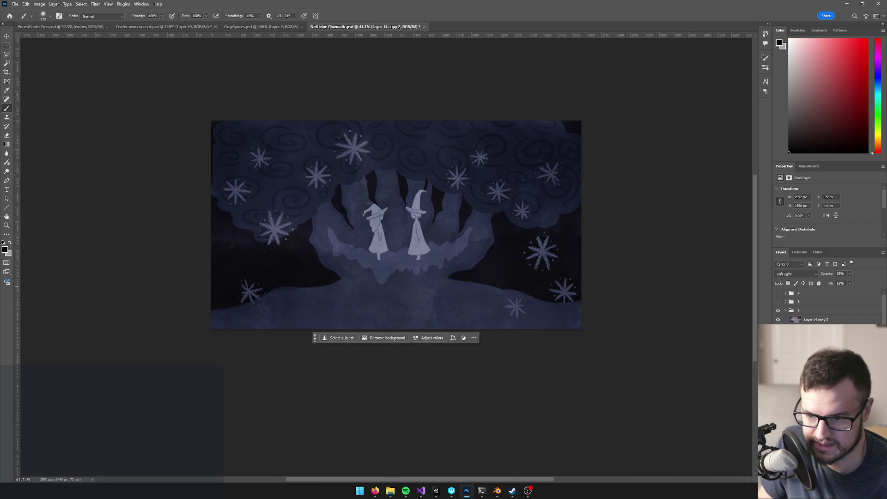
Step: Hide the tree, witches and snowflakes so only the dark Slide 2 D backdrop shows
key("alt+bracketleft")
key("ctrl+z")
key("ctrl+shift+z")
key("ctrl+z")
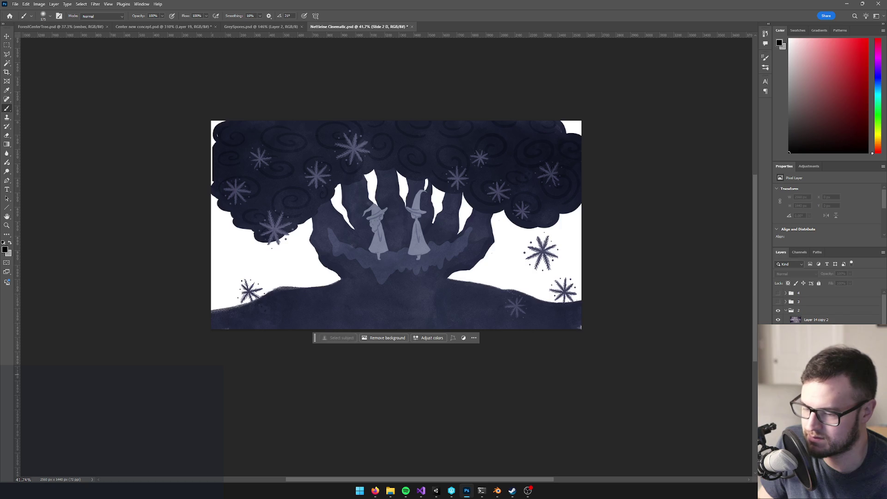
key("ctrl+shift+z")
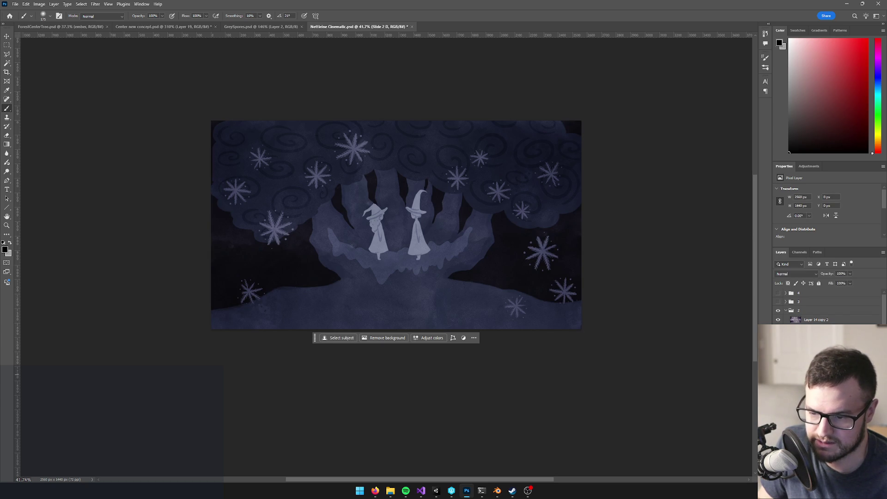
key("ctrl+z")
key("ctrl+z")
key("ctrl+z")
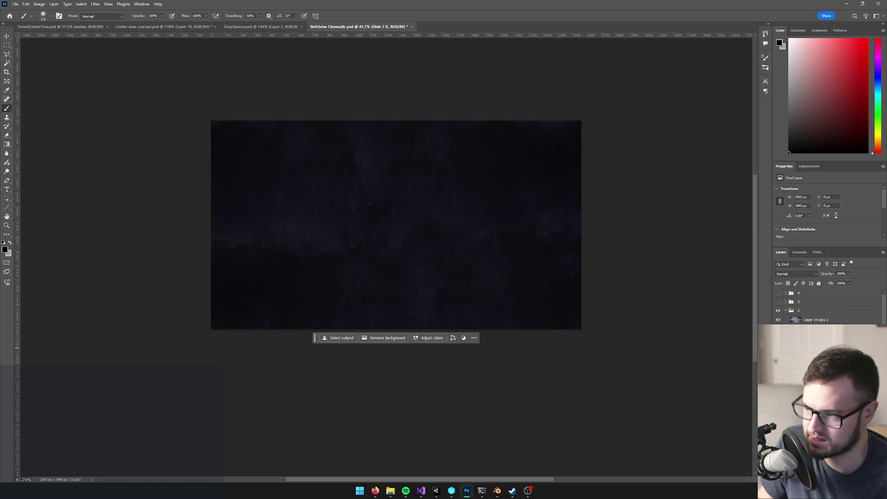
scroll(434, 218, "up", 2)
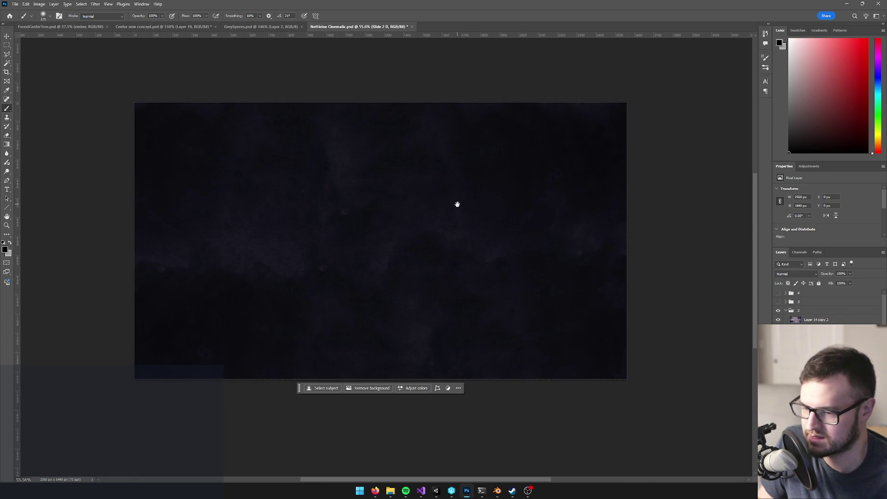
Step: Quick Export the dark backdrop as Slide 2 D.png into the Slide 2 folder
left_click(15, 4)
mouse_move(55, 136)
left_click(138, 137)
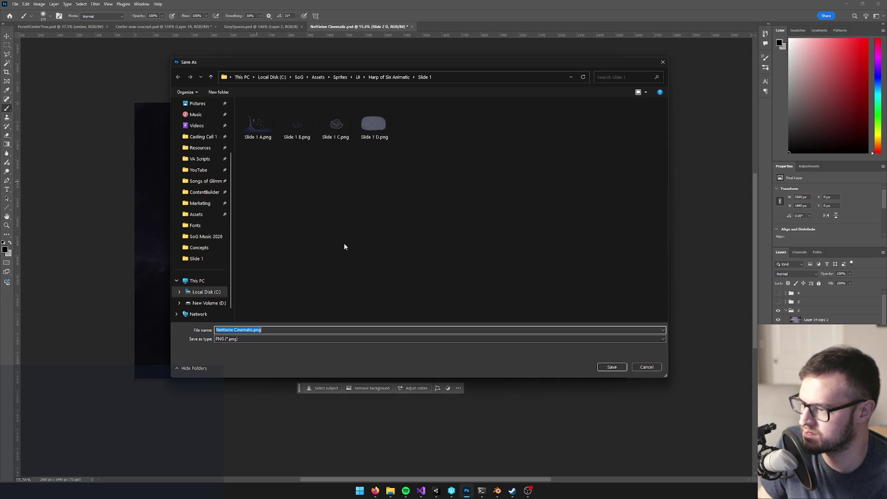
double_click(242, 123)
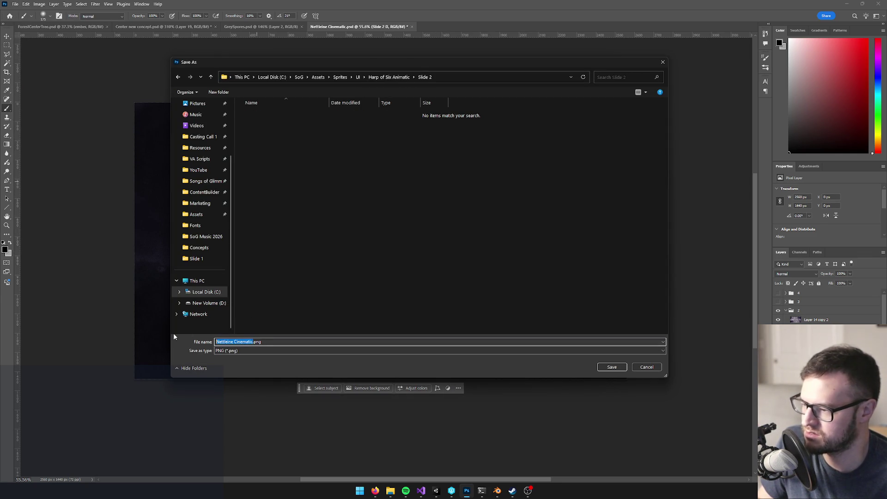
type("Slide 2 D")
left_click(610, 366)
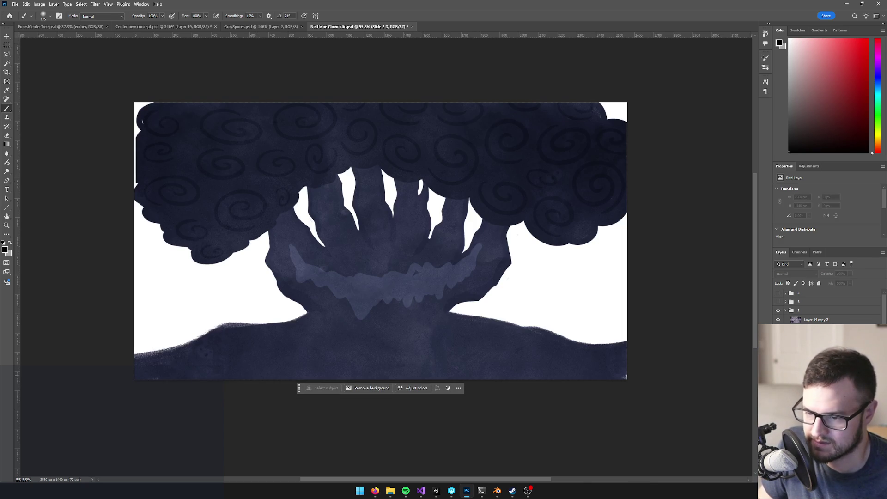
scroll(827, 305, "down", 2)
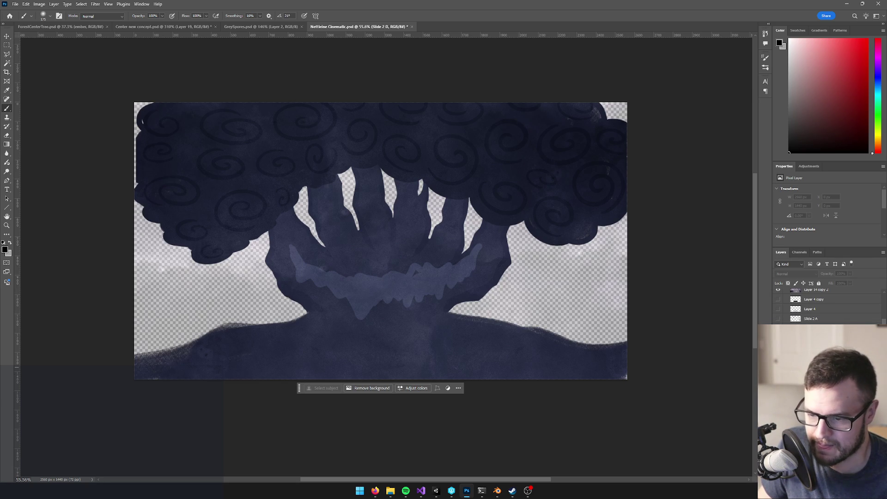
scroll(827, 305, "up", 2)
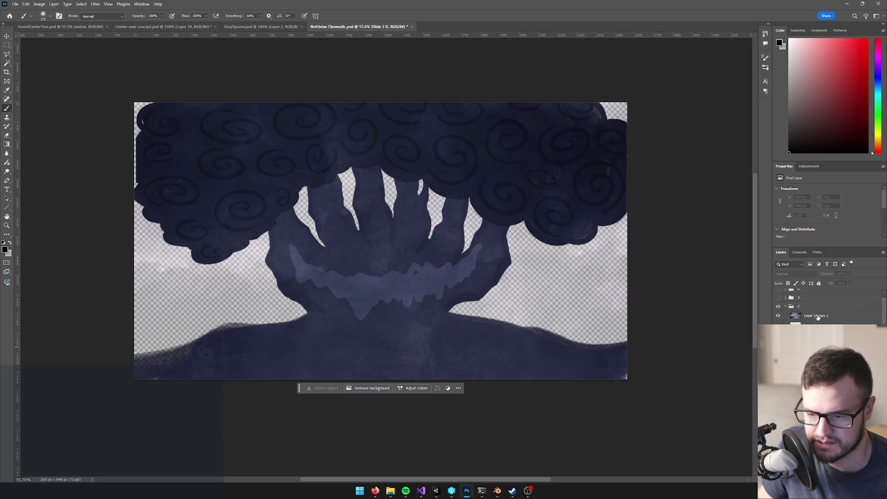
Step: Select the merged Slide 2 C tree group and export it as Slide 2 C.png
left_click(816, 315)
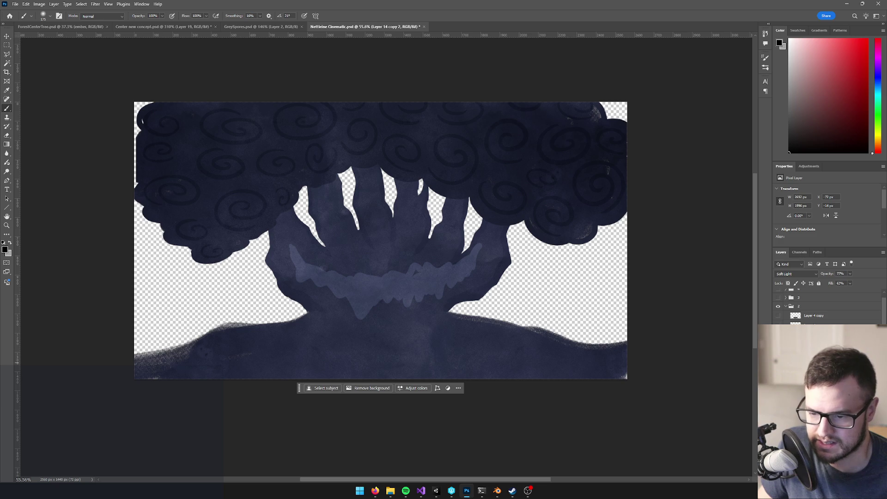
key("alt+bracketright")
left_click(15, 4)
mouse_move(40, 137)
left_click(132, 138)
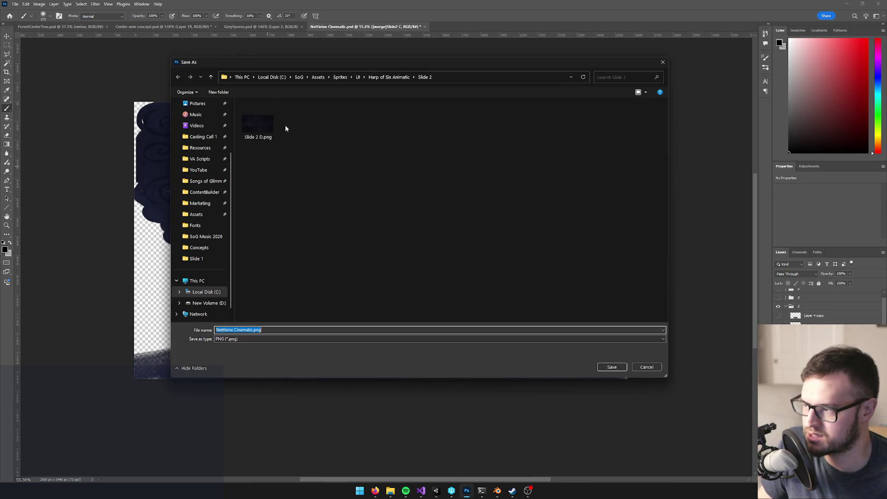
left_click(256, 118)
left_click(233, 329)
left_click(232, 330)
key("BackSpace")
type("C")
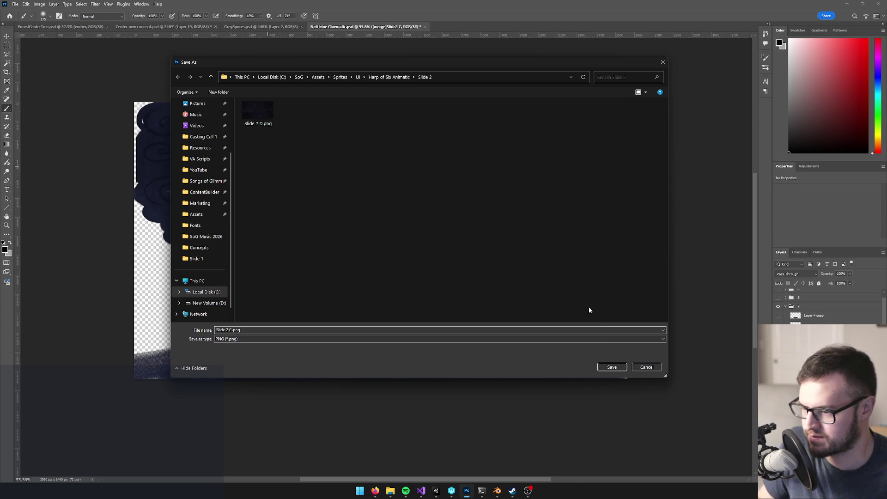
left_click(613, 366)
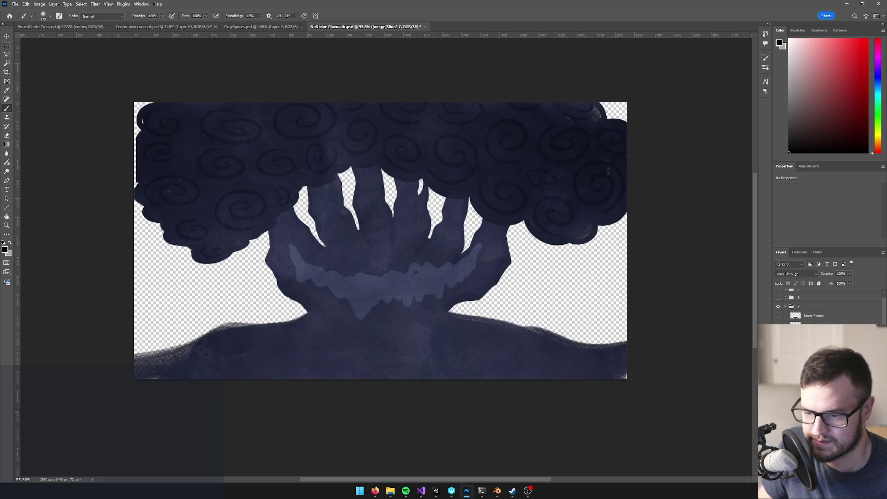
key("Delete")
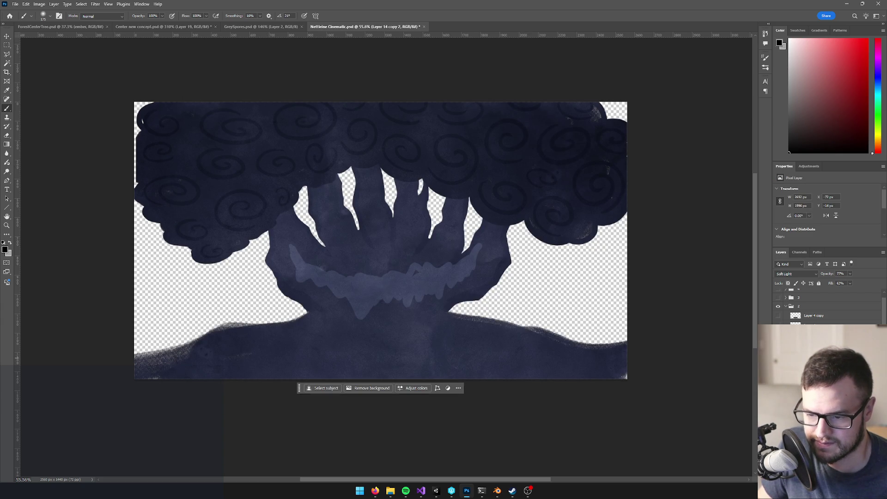
Step: Quick Export the witch figures layer as Slide 2 B.png
key("Delete")
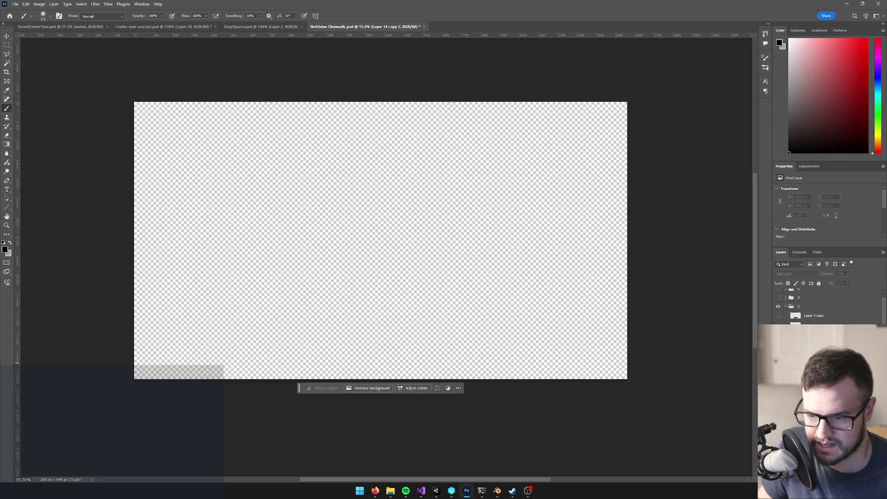
left_click(15, 4)
mouse_move(35, 137)
left_click(131, 136)
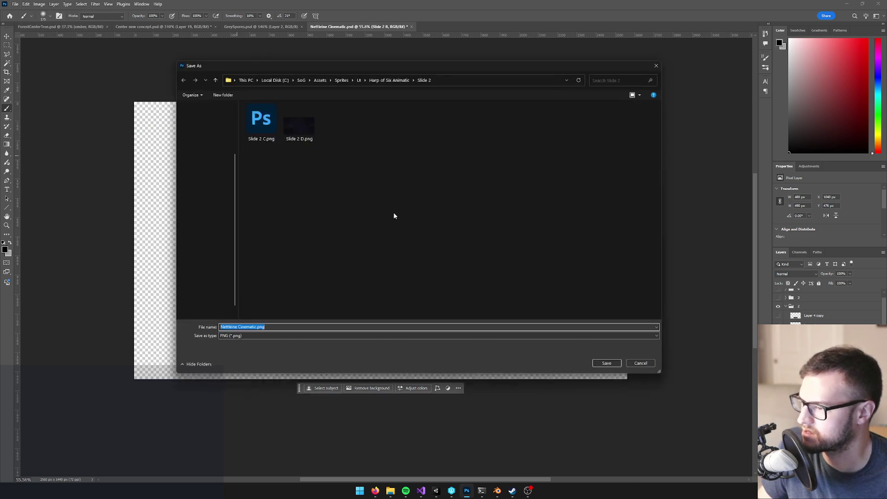
left_click(297, 113)
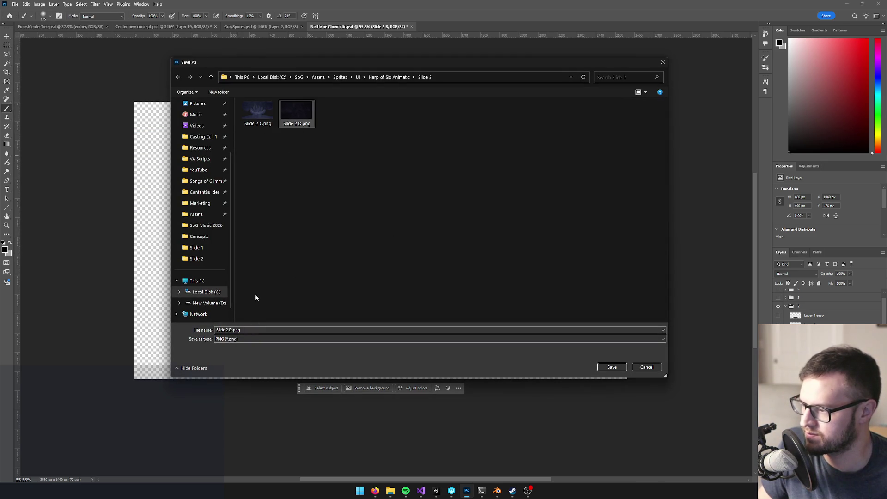
double_click(231, 330)
type("B")
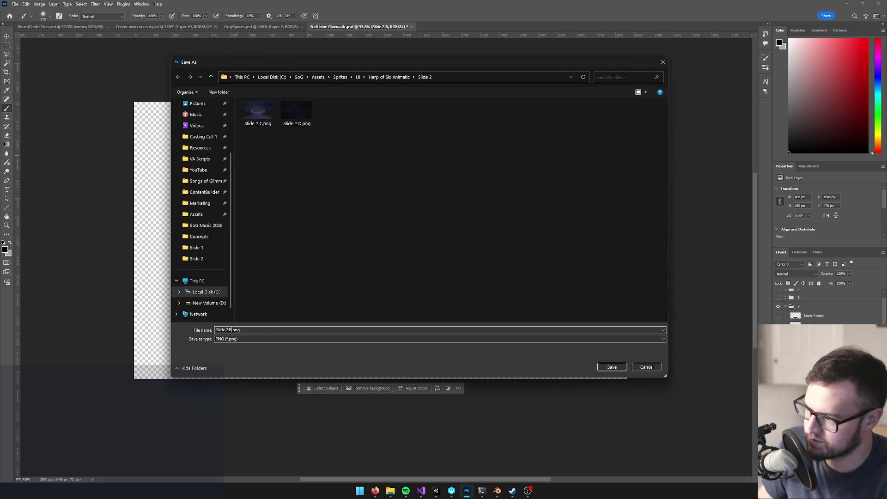
left_click(608, 368)
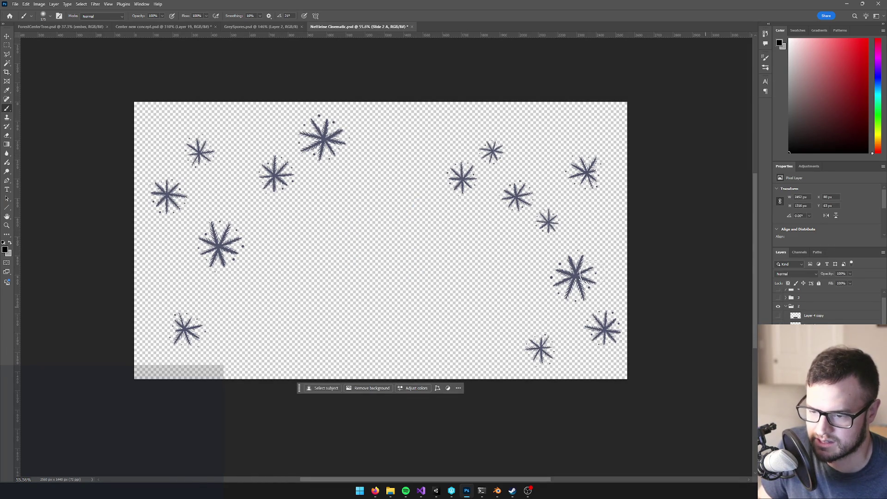
Step: Quick Export the snowflakes as Slide 2 A.png
left_click(16, 5)
mouse_move(99, 136)
left_click(134, 138)
left_click(335, 111)
left_click(232, 330)
left_click(232, 330)
key("BackSpace")
type("A")
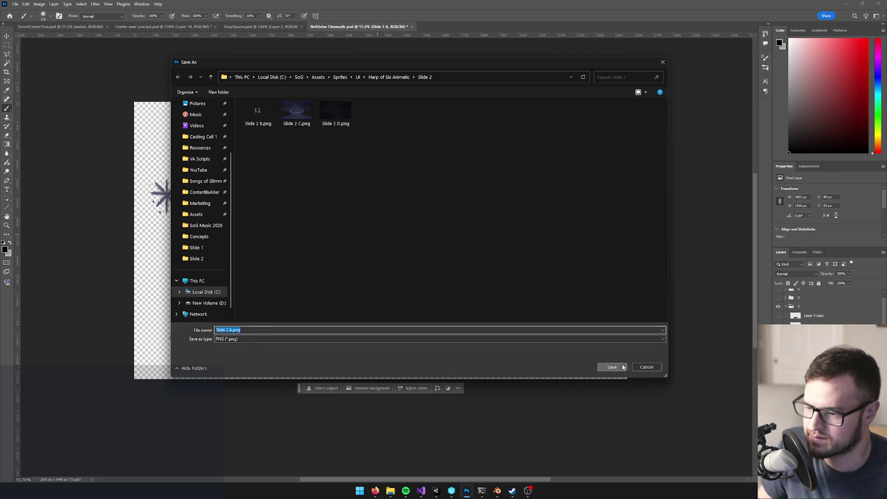
left_click(614, 368)
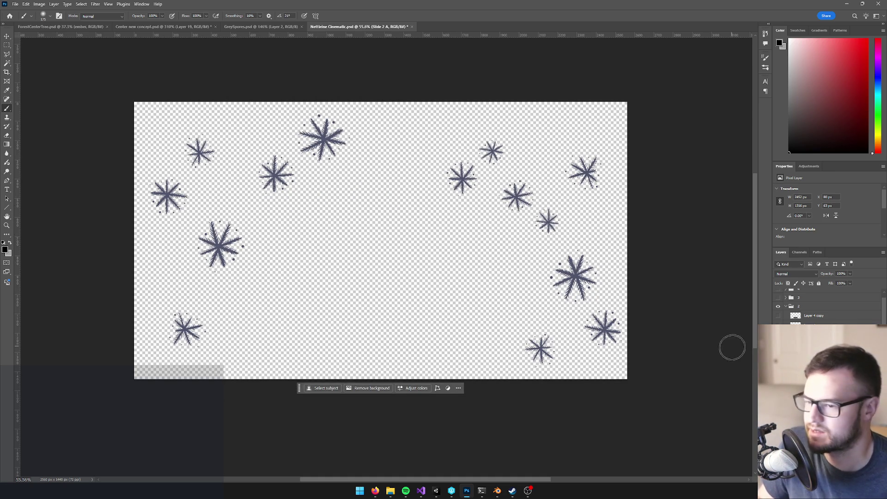
Step: Hide layer group 2, then show and expand group 3, selecting the Layer 4 copy flames
left_click(779, 306)
left_click(778, 297)
left_click(786, 298)
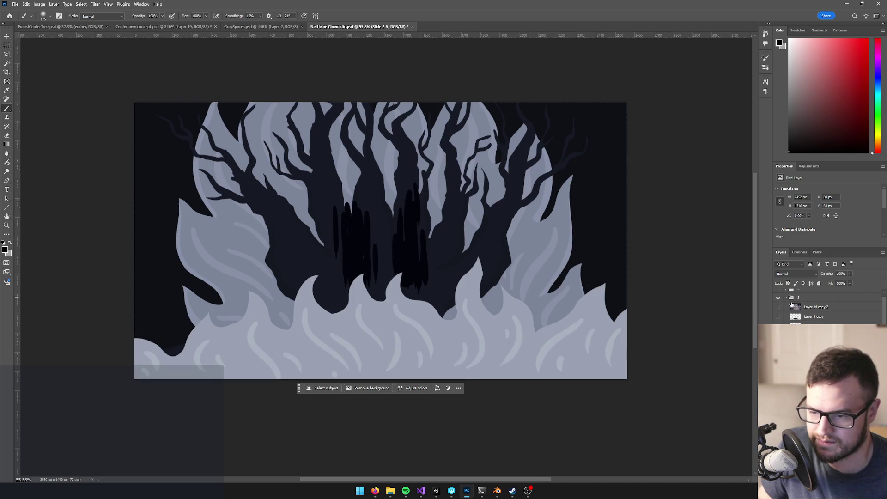
left_click(816, 317)
scroll(427, 270, "down", 1)
scroll(329, 240, "up", 2)
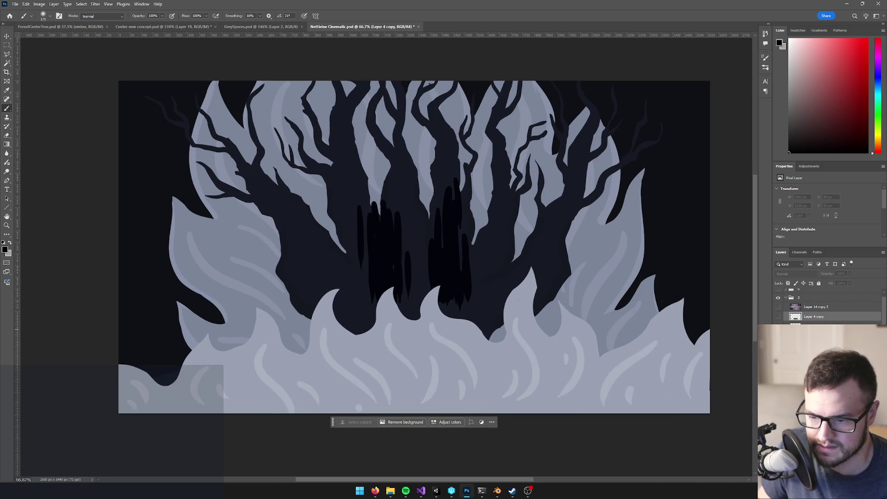
key("ctrl+comma")
key("ctrl+comma")
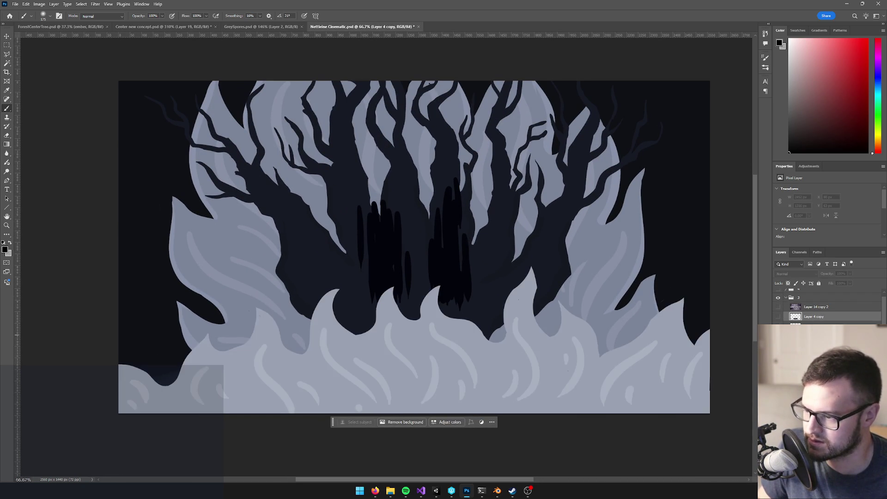
Step: Select the fog overlay layer Layer 14 copy 2, then start and cancel a PNG export
key("alt+bracketleft")
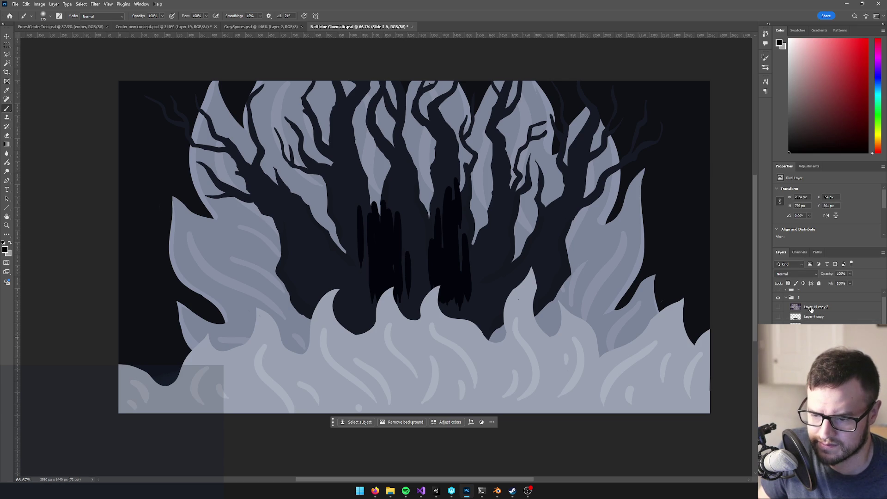
key("alt+bracketleft")
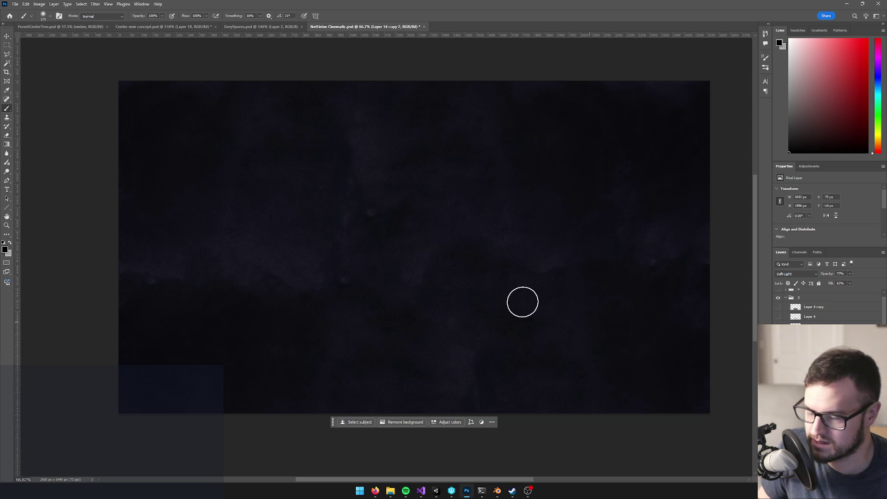
left_click(16, 4)
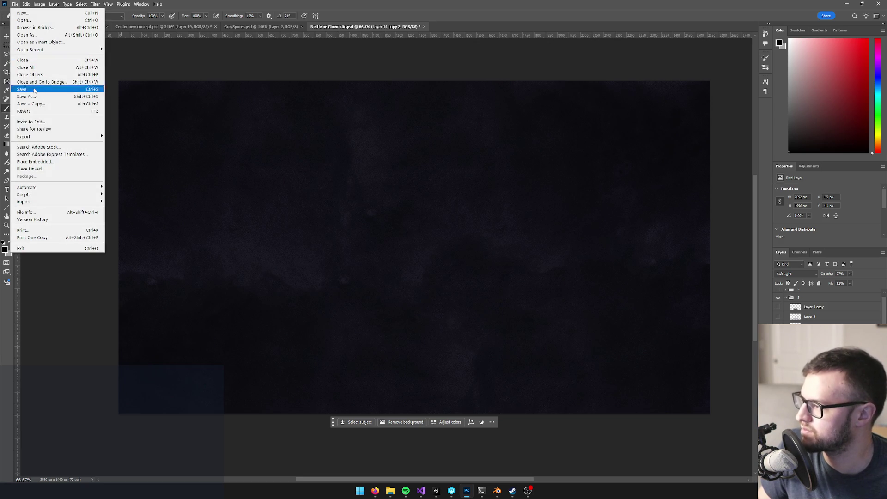
mouse_move(32, 137)
left_click(119, 138)
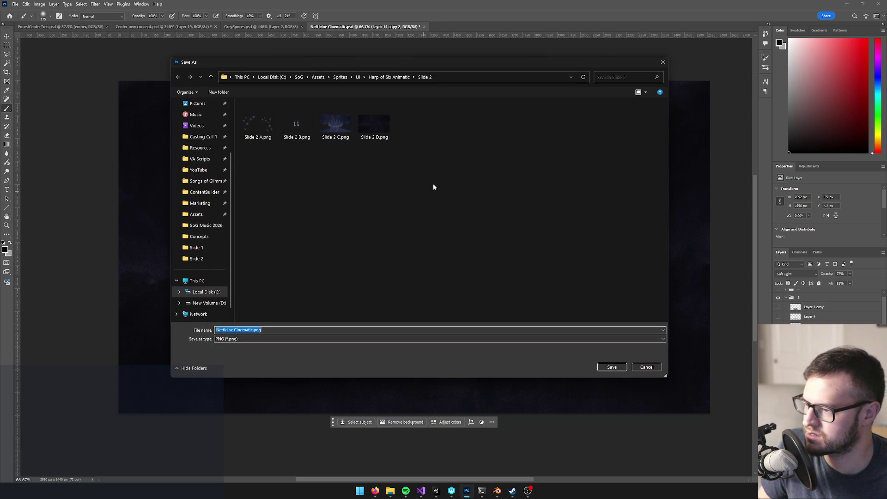
left_click(644, 367)
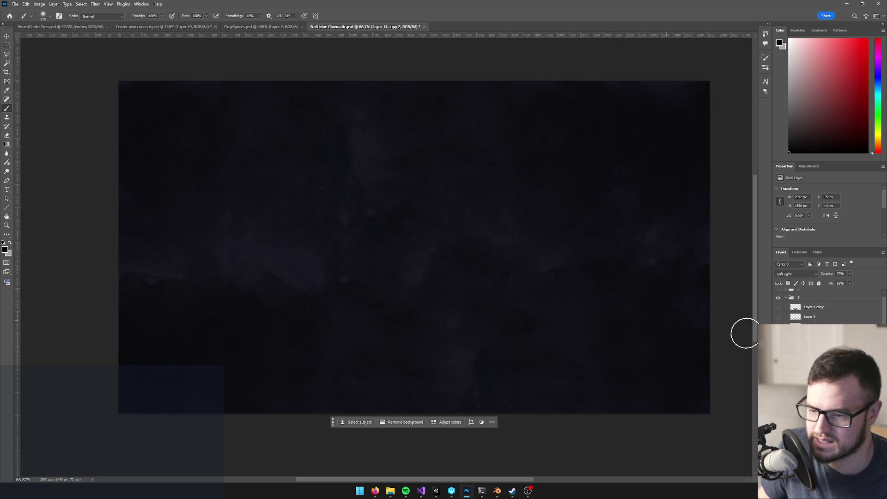
Step: Hide the dark backdrop and light cloud, show the blue flames, and lower opacity from 77% to 74%
left_click(778, 333)
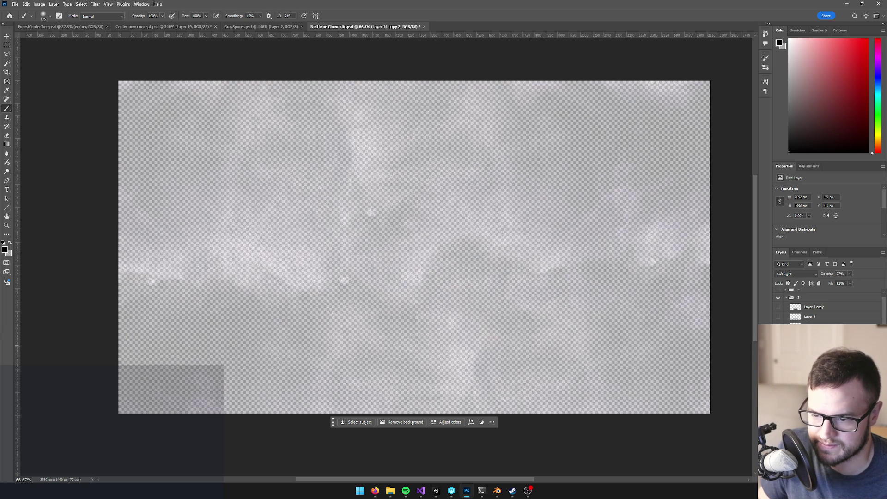
left_click(778, 344)
left_click(778, 353)
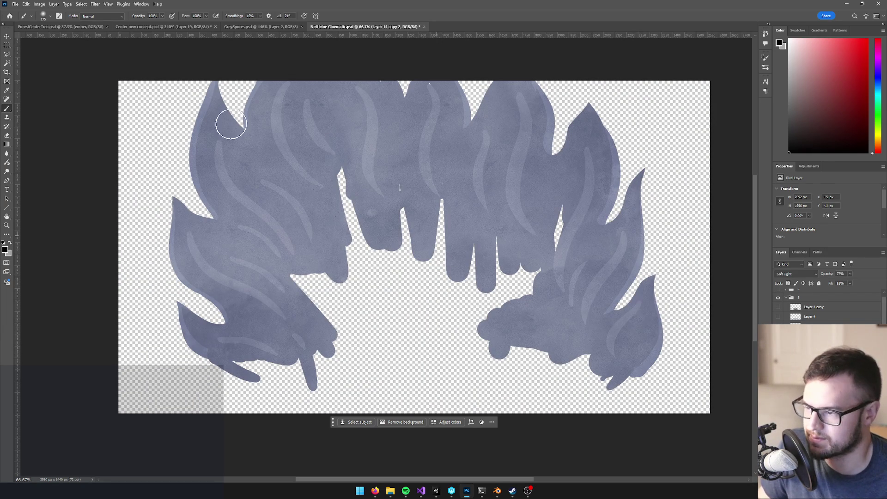
scroll(472, 250, "down", 5)
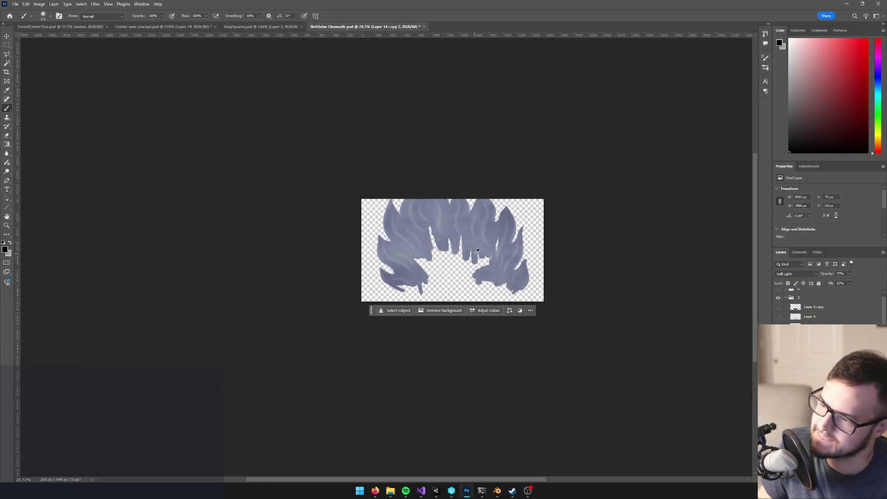
scroll(477, 251, "up", 4)
left_click_drag(852, 273, 849, 283)
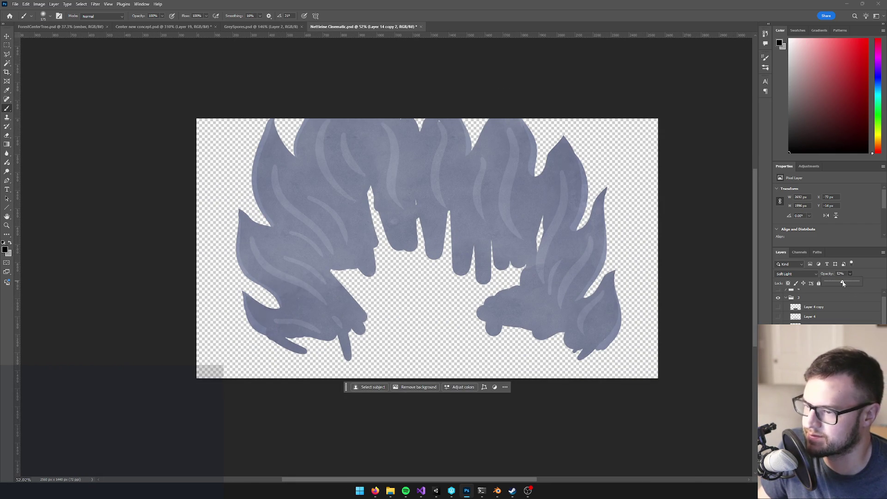
scroll(411, 229, "down", 2)
scroll(412, 228, "up", 3)
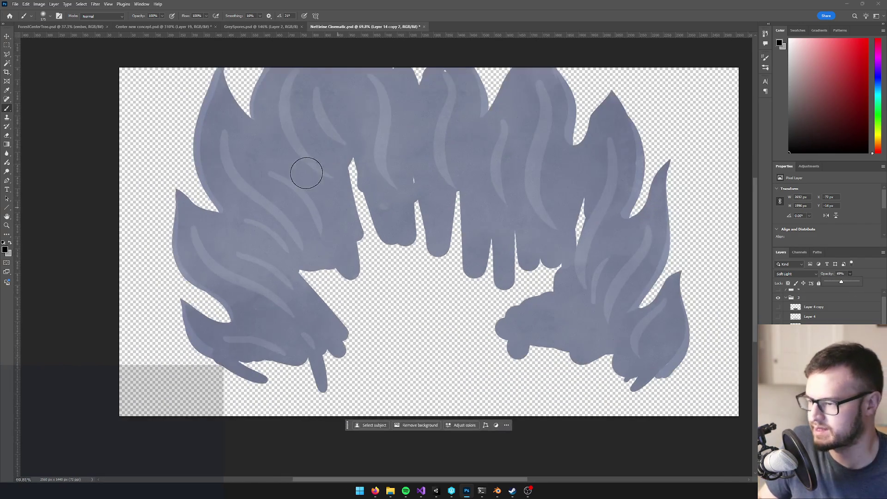
Step: Quick Export the fog shape as Slide 3 C.png into the Slide 3 folder
left_click(15, 5)
mouse_move(37, 138)
left_click(141, 138)
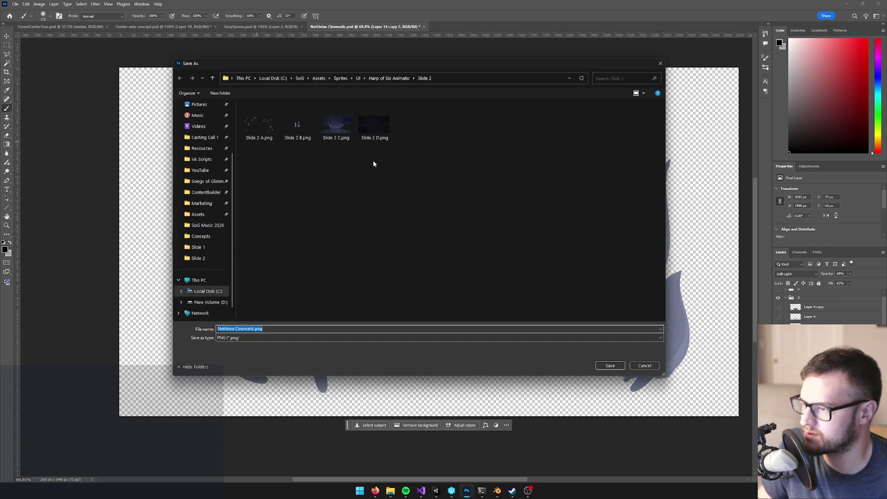
left_click(393, 78)
left_click(265, 134)
double_click(265, 134)
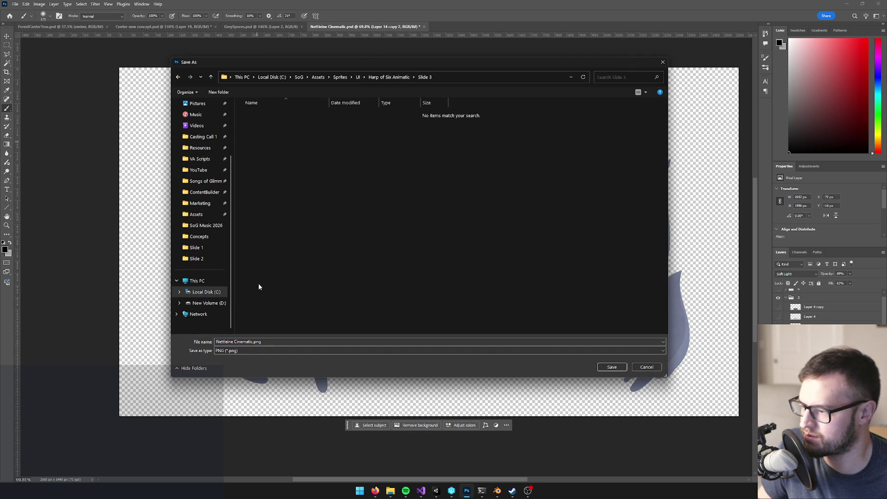
left_click(253, 343)
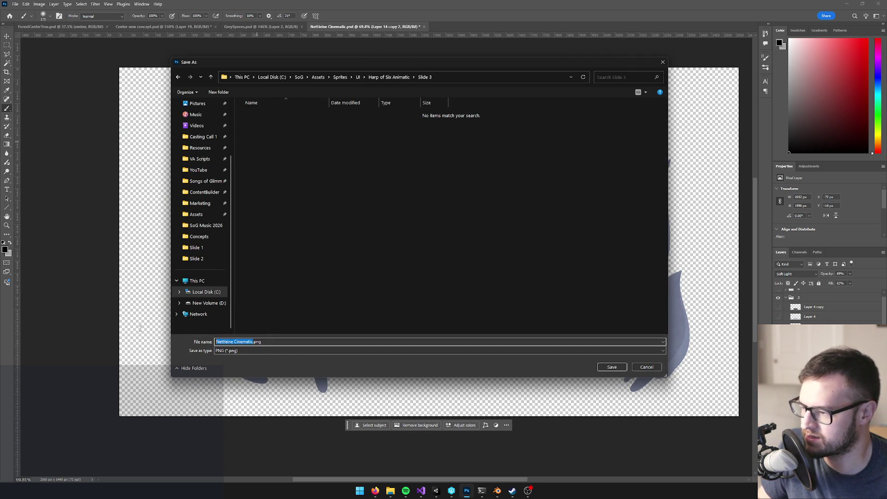
type("Slide 3 C")
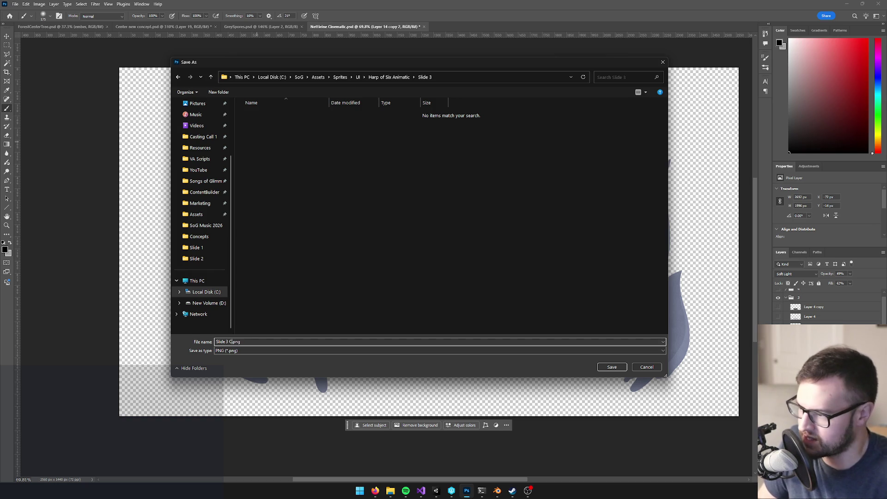
left_click(612, 367)
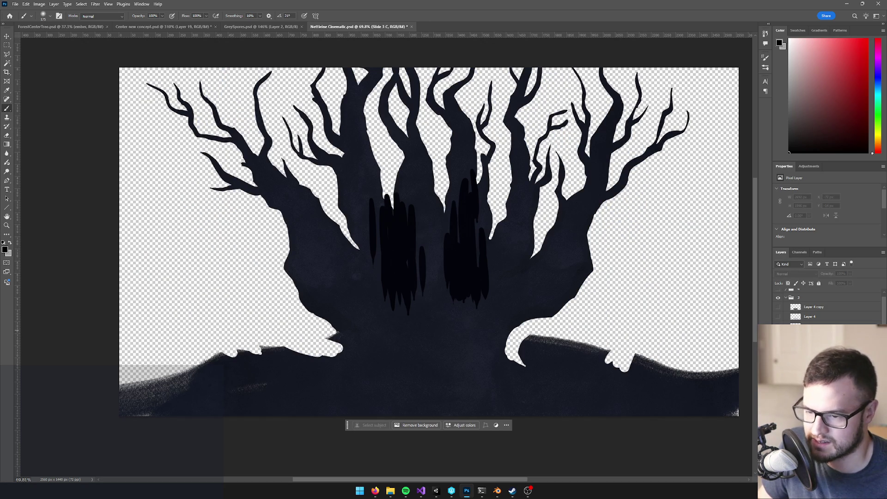
Step: Quick Export the tree silhouette as PNG, changing the name Slide 3 C.png to Slide 3 B.png
scroll(390, 240, "up", 3)
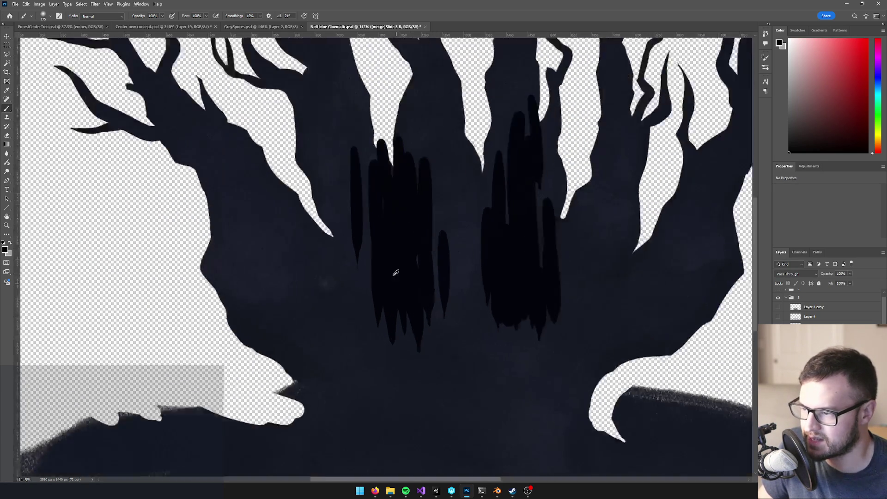
scroll(398, 259, "down", 3)
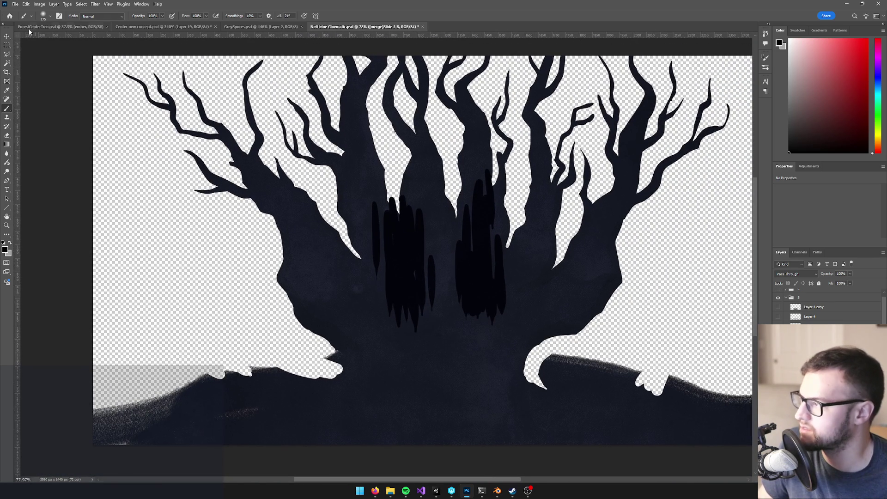
left_click(15, 4)
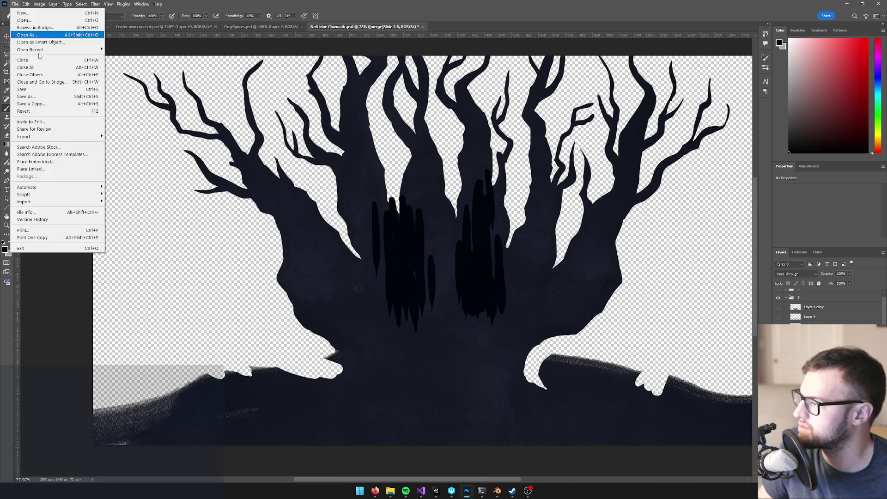
mouse_move(55, 137)
left_click(127, 137)
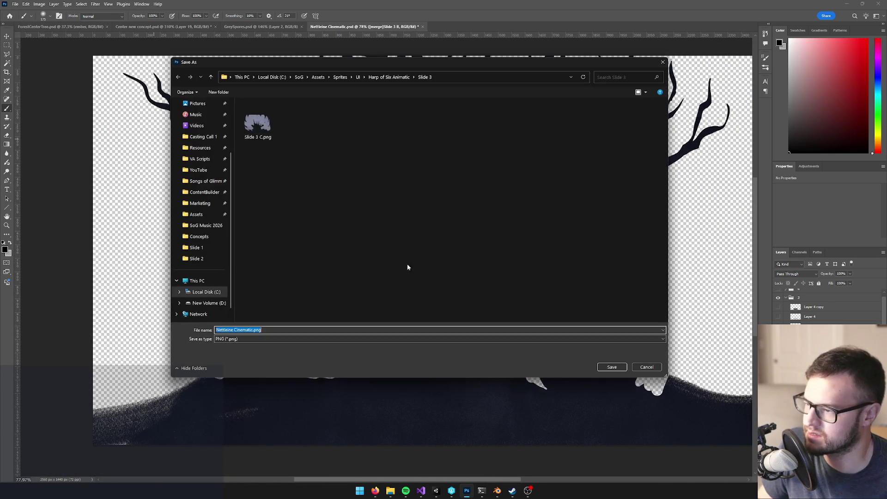
left_click(259, 136)
left_click(234, 330)
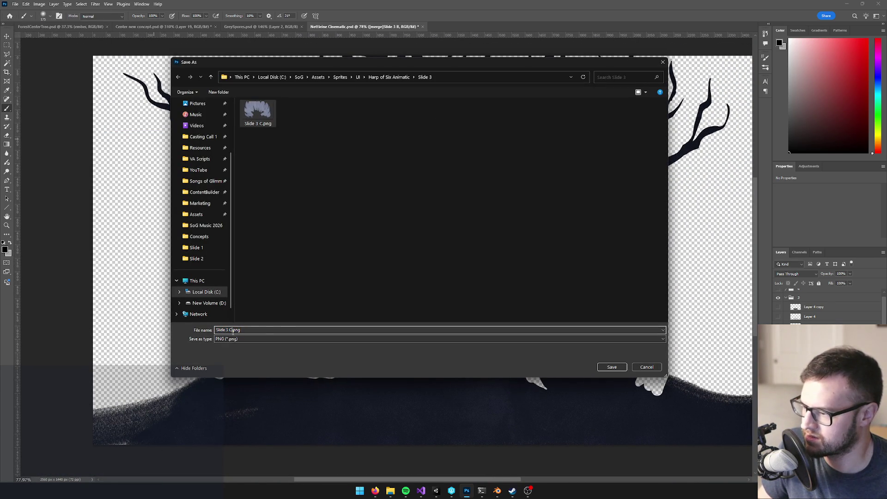
key("BackSpace")
type("B")
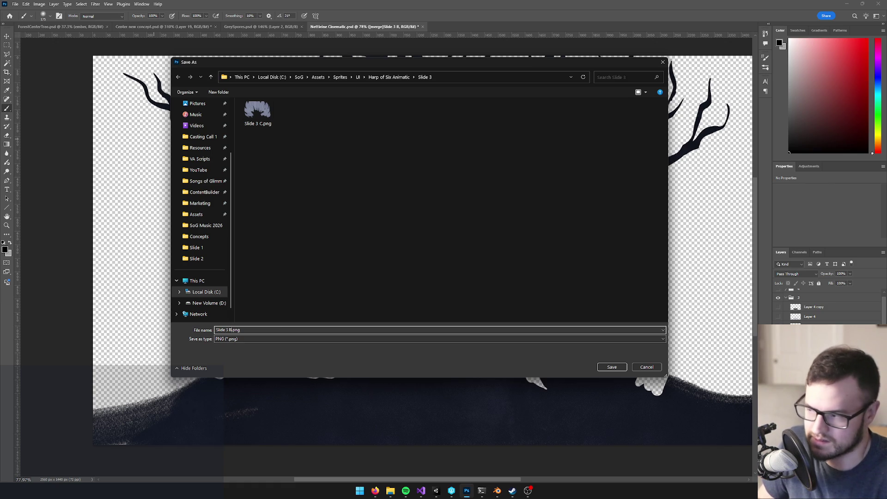
left_click(612, 367)
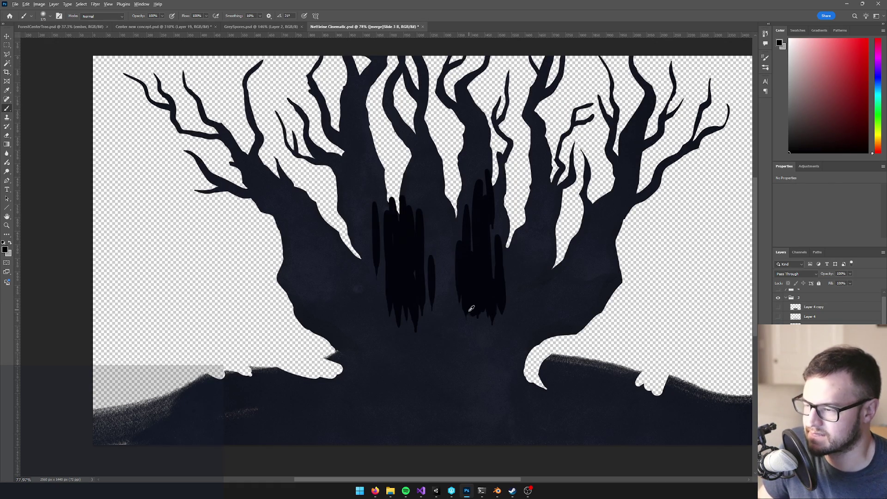
scroll(466, 307, "up", 5)
scroll(440, 310, "down", 5)
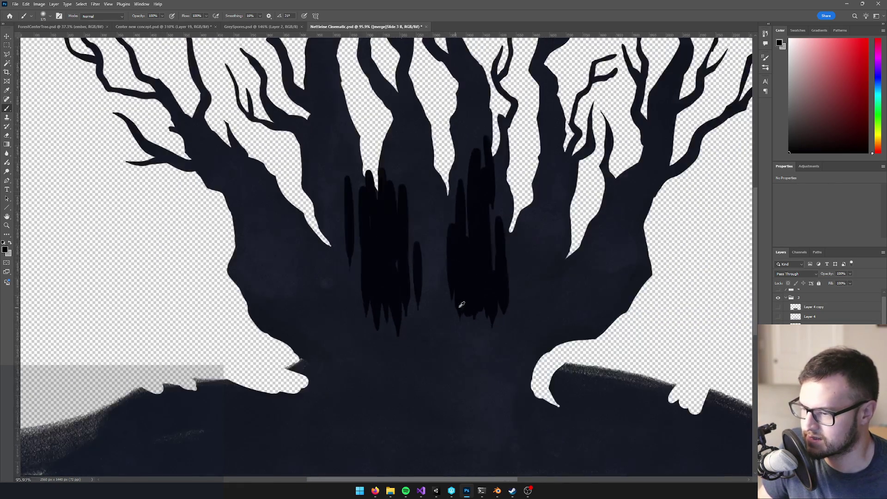
scroll(439, 305, "up", 7)
scroll(440, 302, "down", 8)
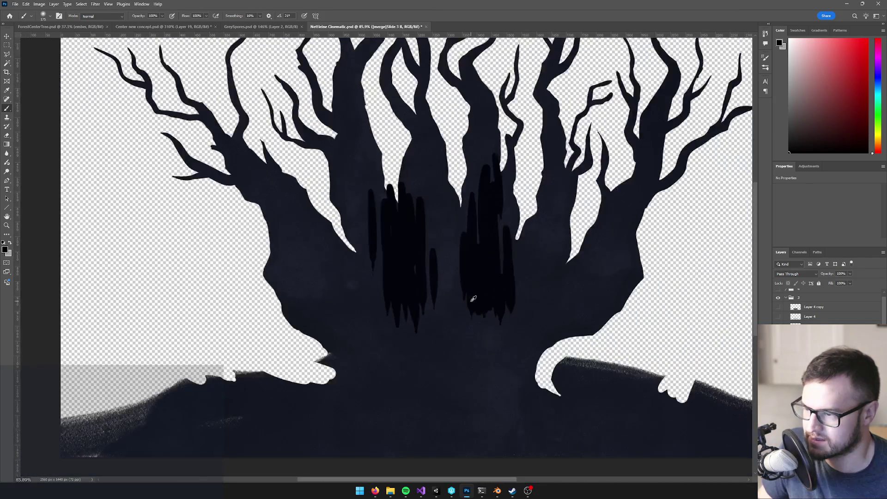
scroll(462, 298, "up", 1)
scroll(476, 298, "right", 1)
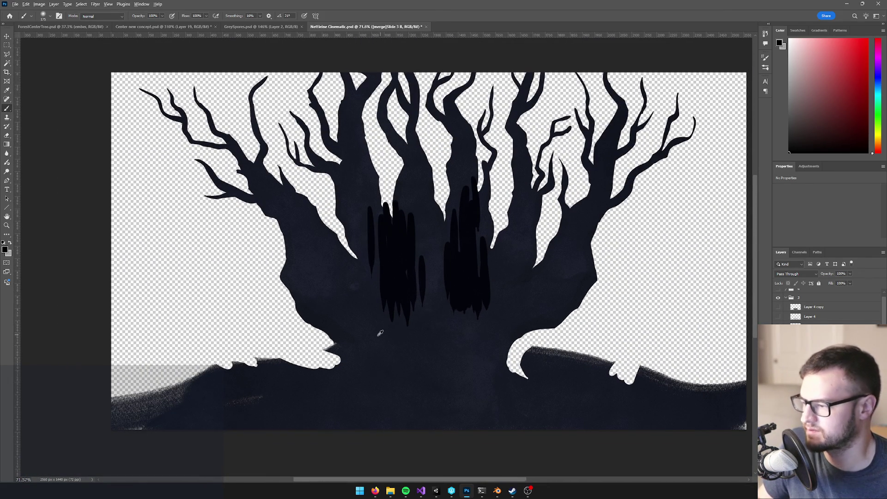
scroll(383, 332, "up", 1)
scroll(390, 350, "down", 3)
scroll(454, 350, "up", 1)
scroll(455, 350, "up", 2)
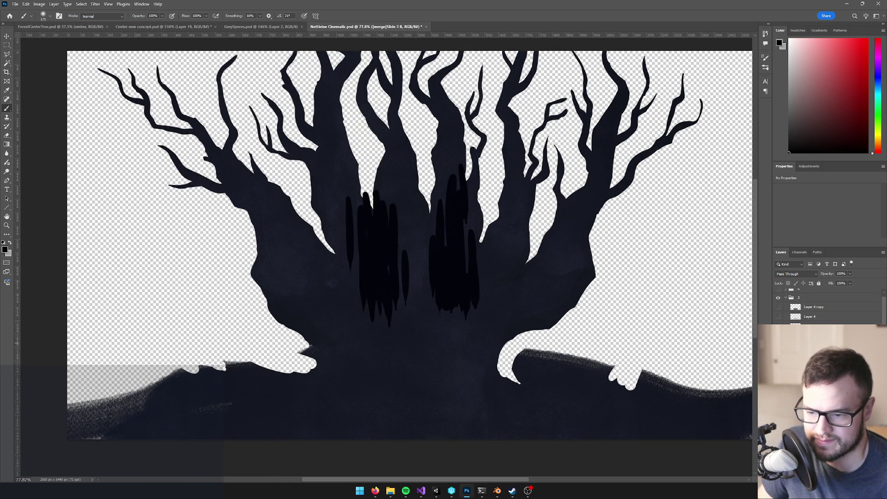
Step: Hide the tree and texture overlay layers and show only the Slide 3 A flames layer
left_click(814, 325)
left_click(778, 325)
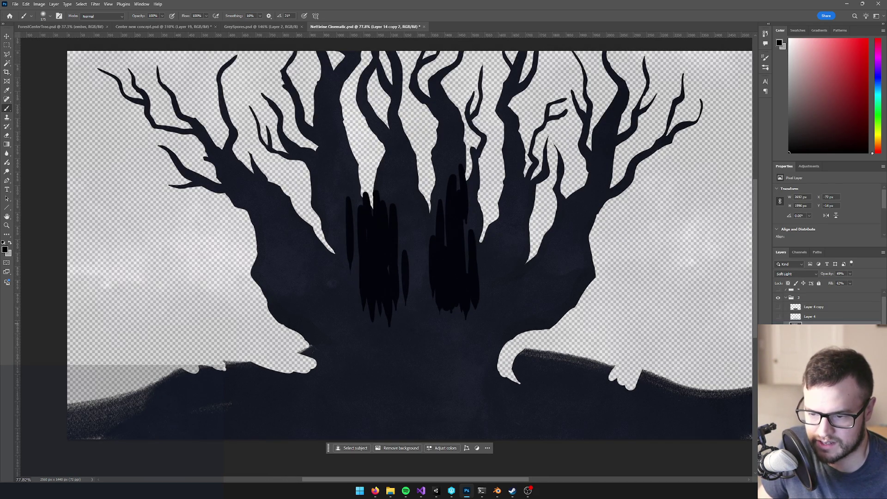
left_click(778, 335)
left_click(778, 344)
left_click(778, 326)
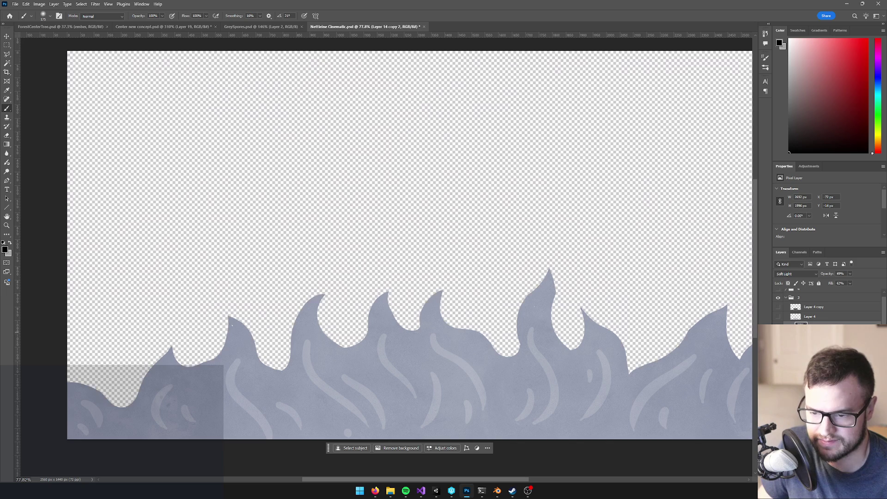
left_click(813, 344)
scroll(535, 333, "down", 3)
scroll(269, 200, "up", 3)
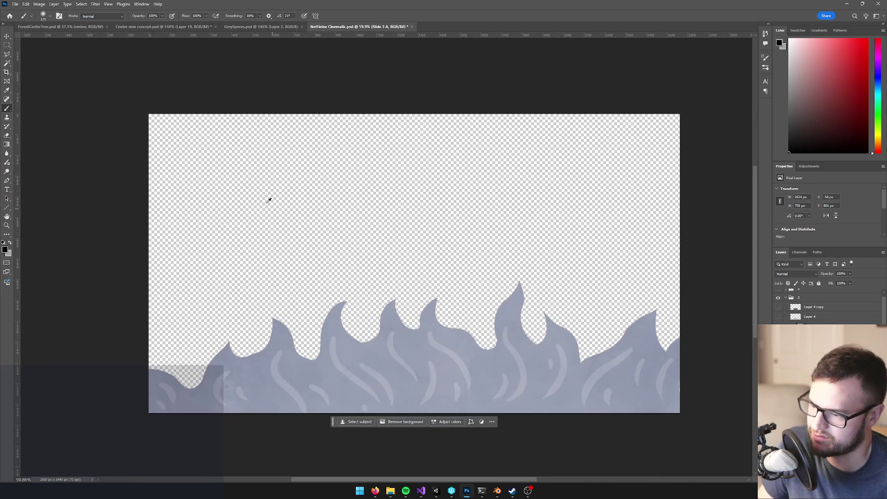
Step: Quick Export the flames as Slide 3 A.png, then hide the Slide 3 group
left_click(15, 3)
mouse_move(40, 136)
left_click(114, 136)
left_click(296, 122)
left_click(231, 329)
key("BackSpace")
type("A")
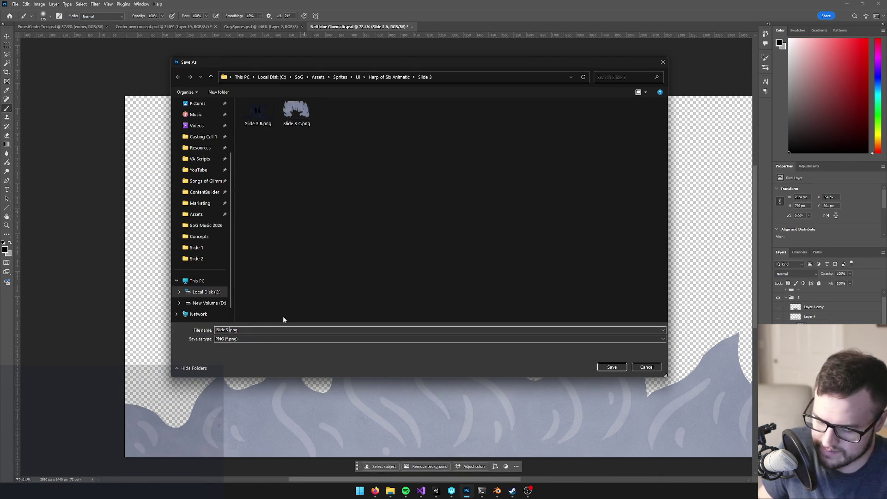
left_click(612, 367)
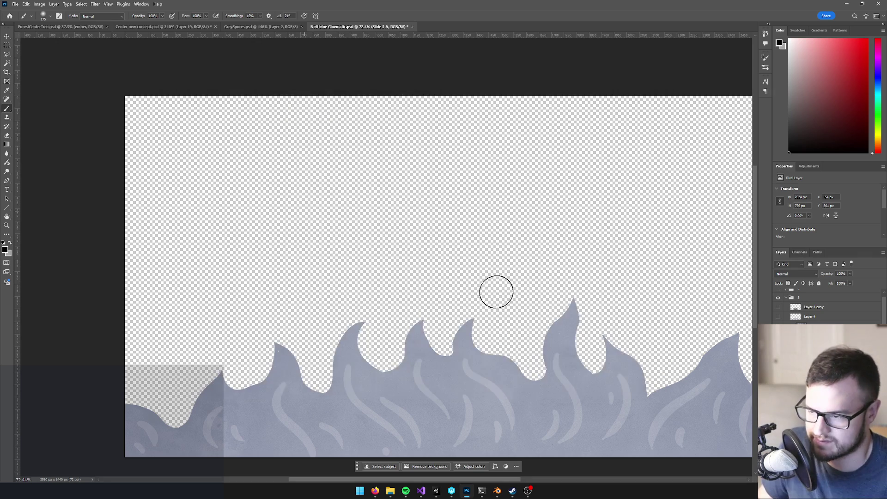
scroll(480, 279, "down", 1)
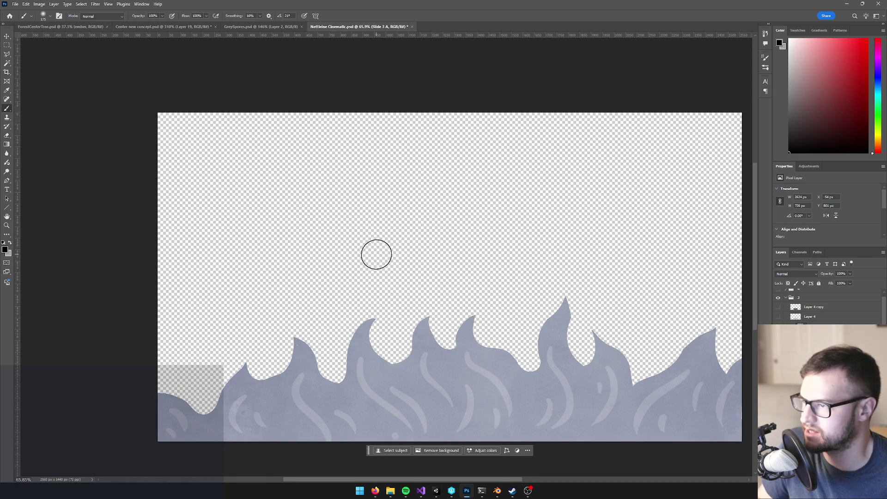
left_click(778, 298)
scroll(785, 303, "up", 1)
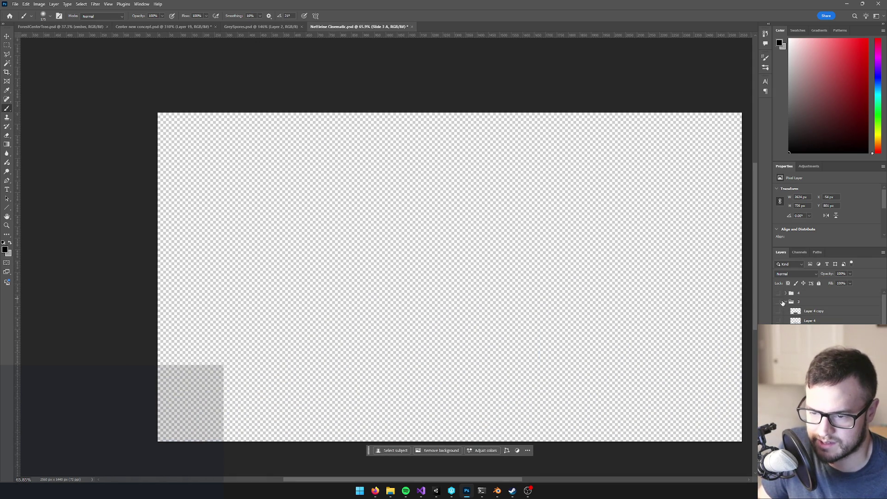
Step: Show and expand group 4, hiding its dark background and snow dots layers
left_click(778, 294)
left_click(790, 294)
left_click(787, 294)
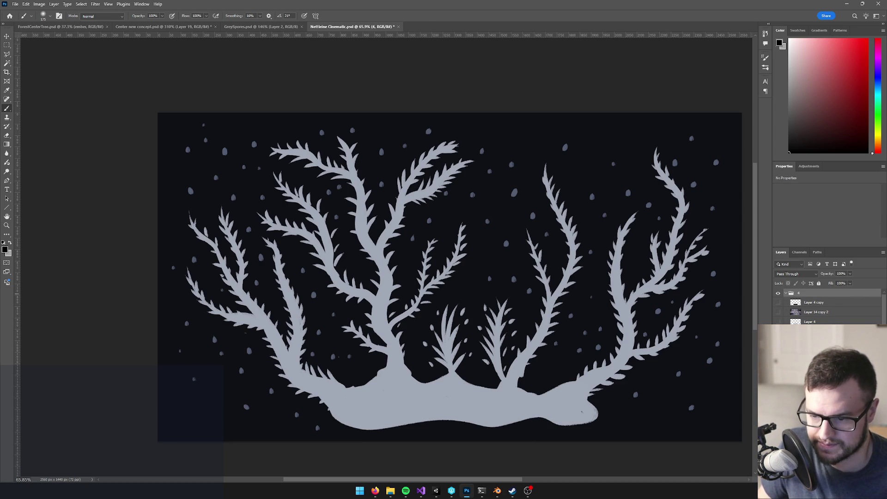
left_click(815, 312)
left_click(815, 352)
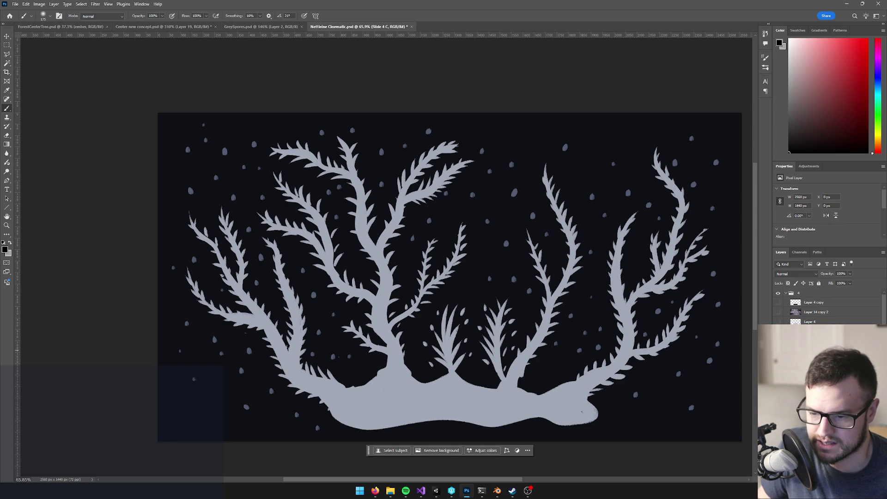
left_click(778, 370)
left_click(778, 361)
left_click(816, 361)
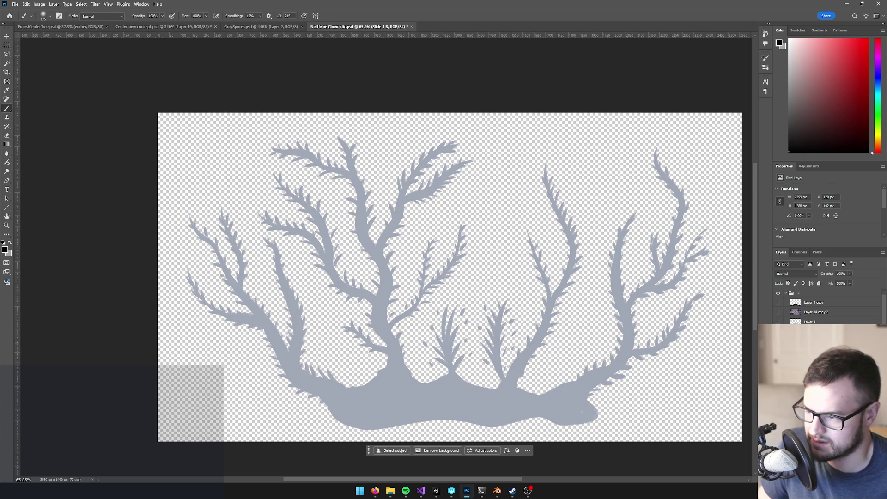
Step: Reposition the Layer 14 copy 2 texture layer and lower its opacity slightly
left_click_drag(806, 314, 807, 315)
mouse_move(814, 312)
left_mouse_down()
mouse_move(815, 337)
mouse_move(876, 471)
left_mouse_up()
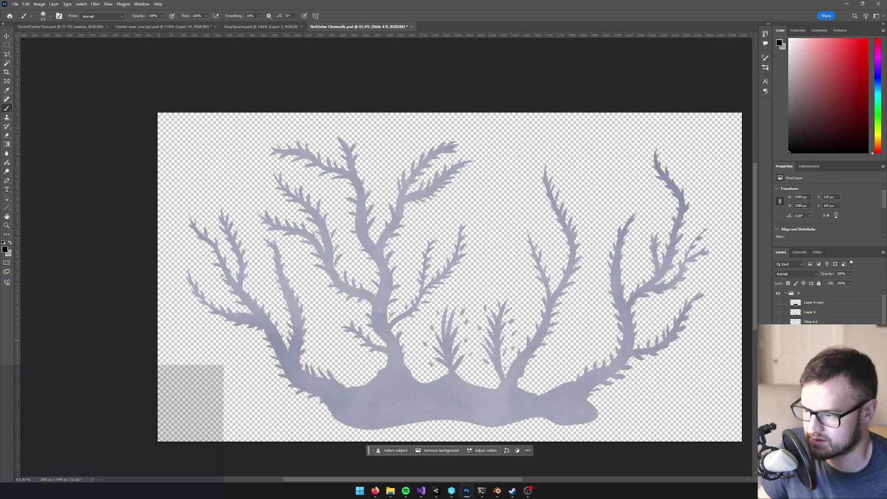
key("ctrl+z")
left_click_drag(847, 283, 845, 283)
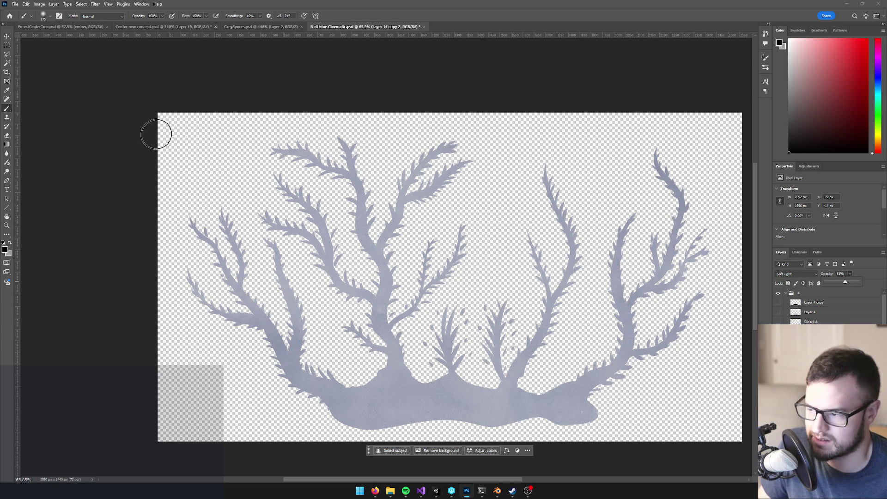
Step: Export the branch artwork as Slide 4 B.png into the Slide 4 folder
left_click(15, 4)
mouse_move(23, 137)
left_click(141, 137)
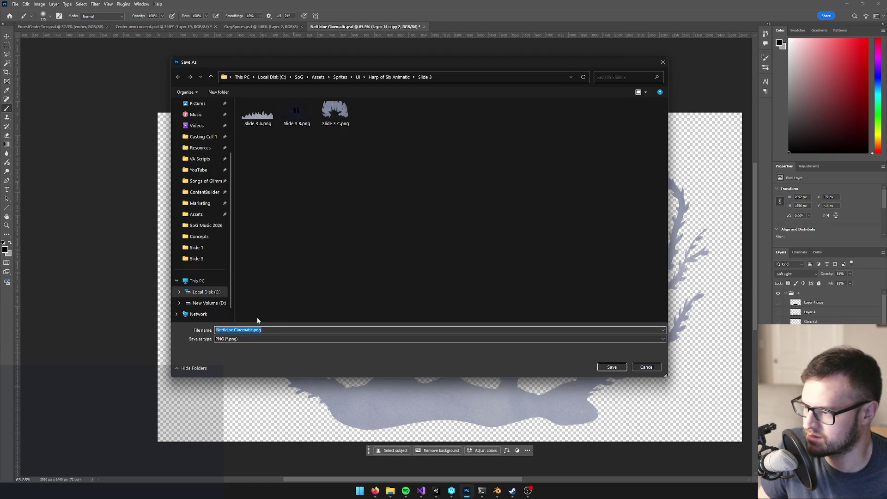
left_click(390, 77)
double_click(255, 143)
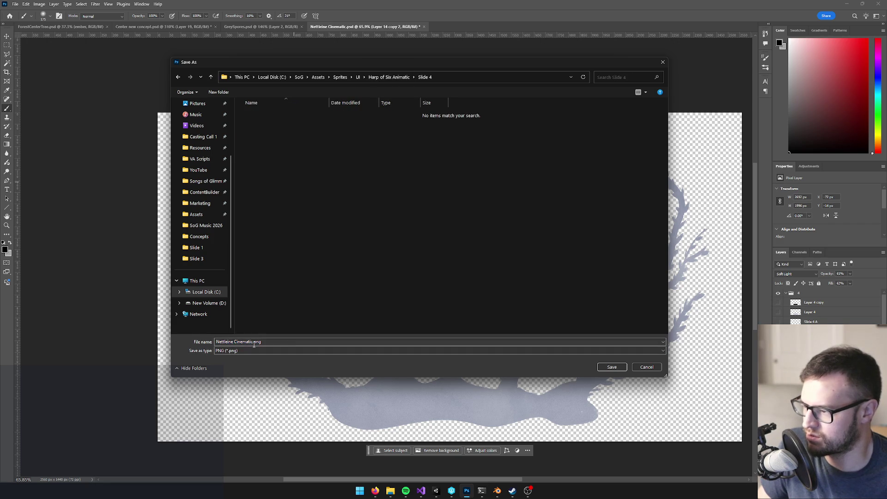
type("Slid")
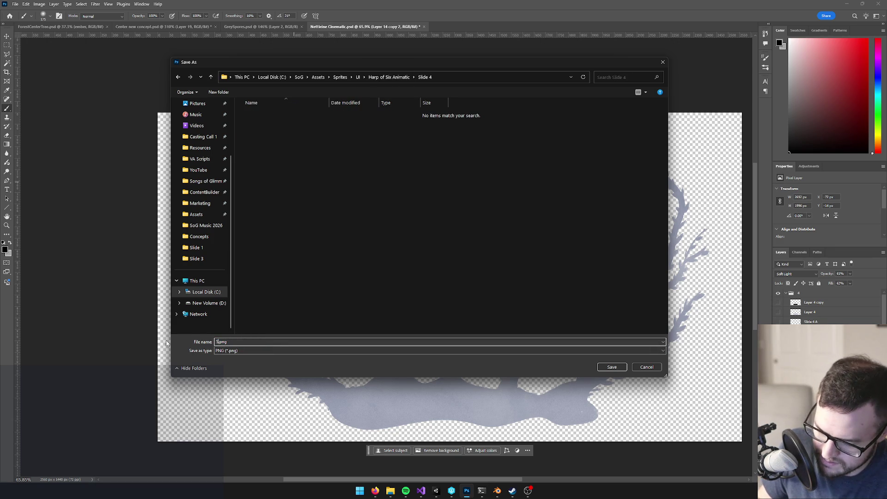
type("e 4 ")
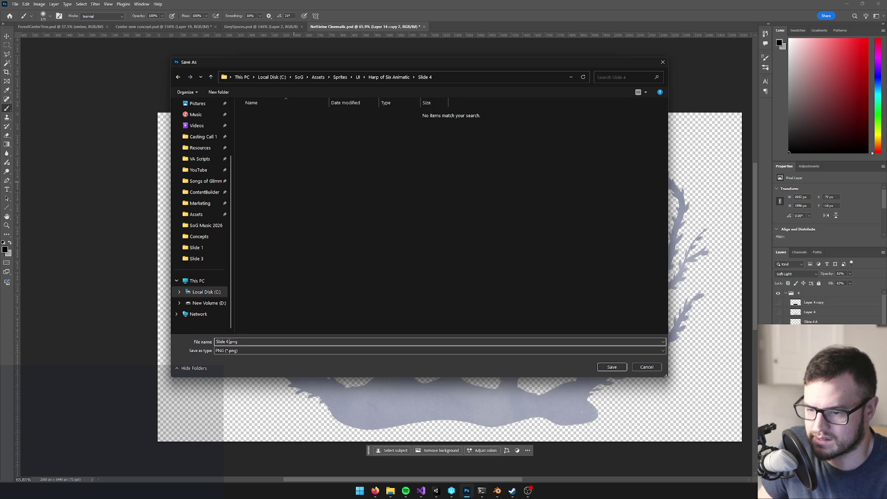
type("B")
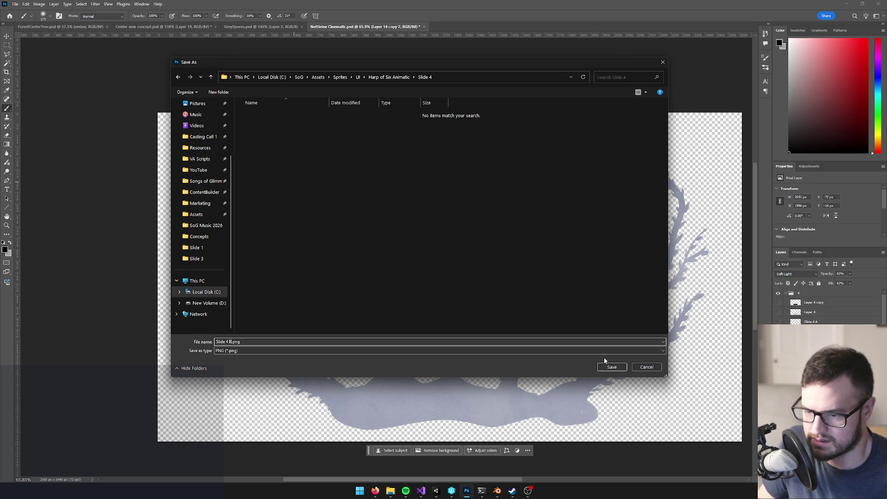
left_click(611, 367)
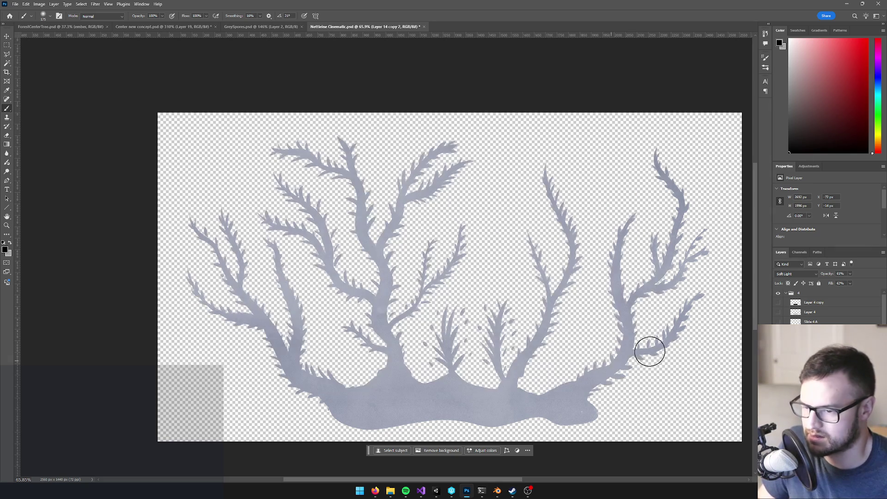
Step: Show the dots layer instead of the branches and save it as Slide 4 A.png
left_click(778, 322)
left_click(778, 341)
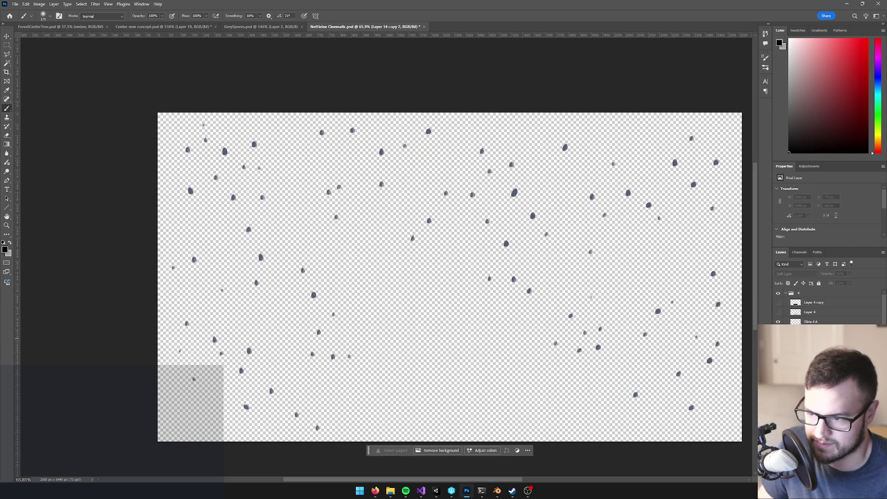
left_click(809, 322)
left_click(16, 5)
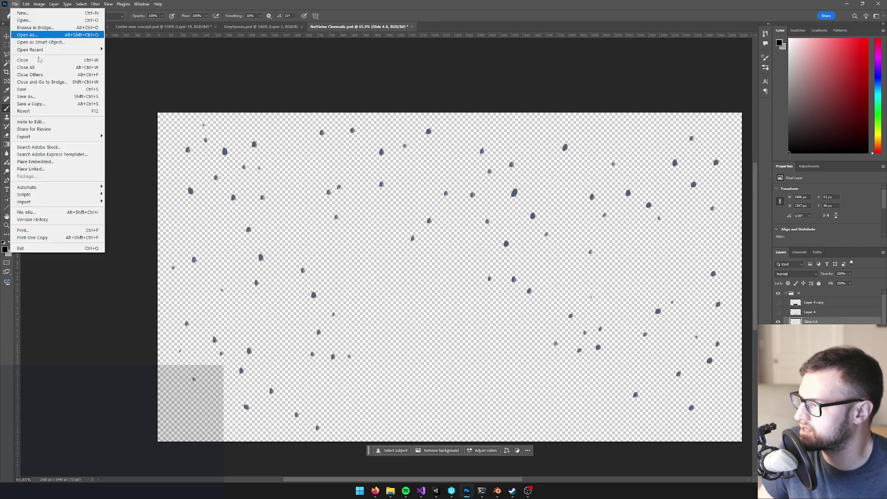
mouse_move(28, 137)
left_click(127, 136)
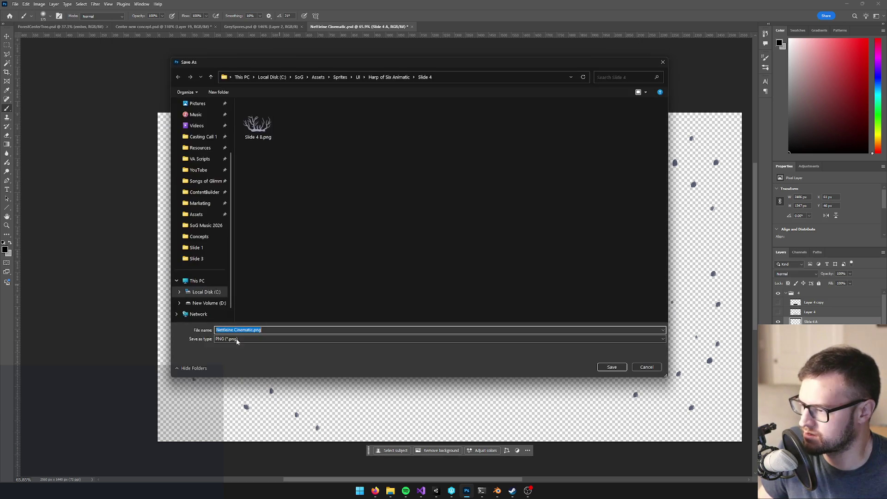
left_click(258, 117)
double_click(231, 330)
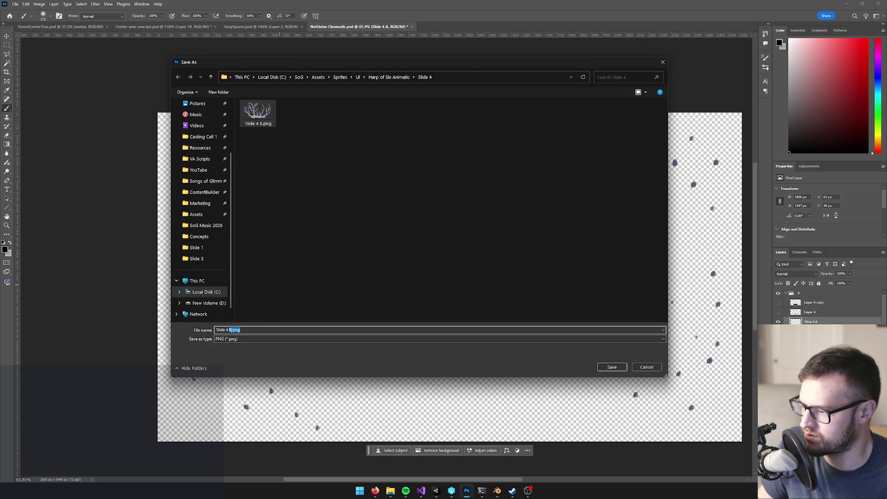
key("Left")
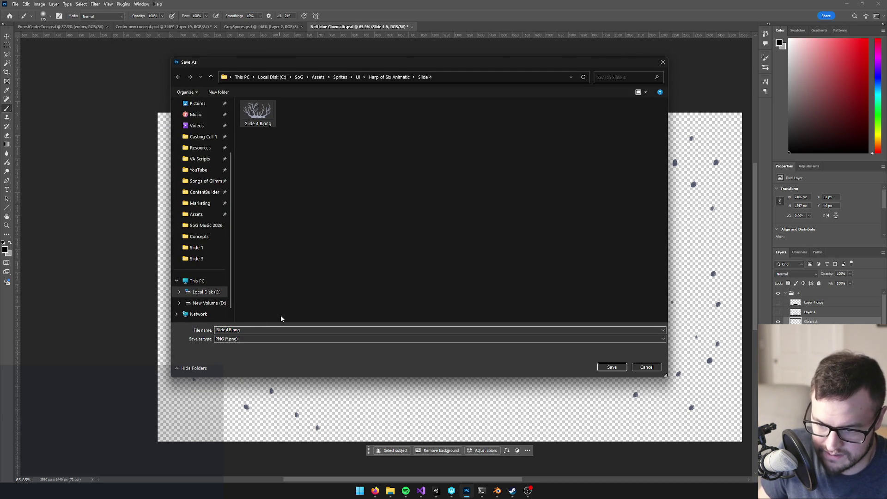
key("Delete")
type("A")
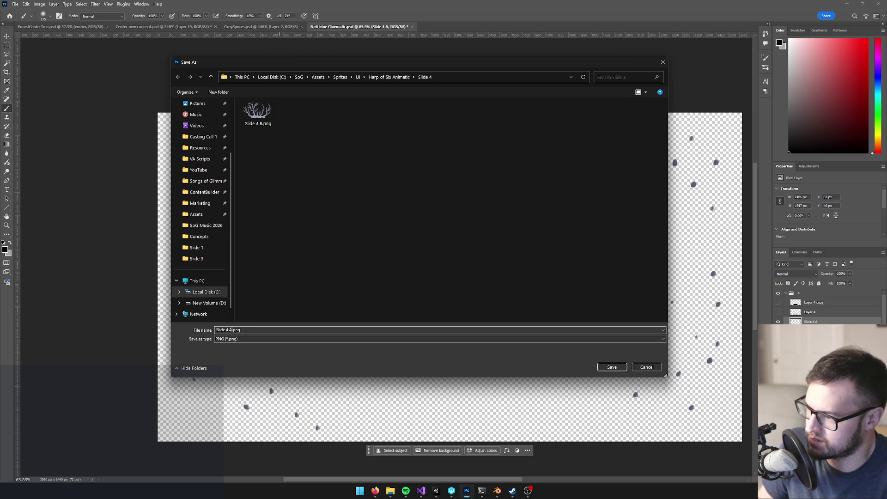
left_click(613, 368)
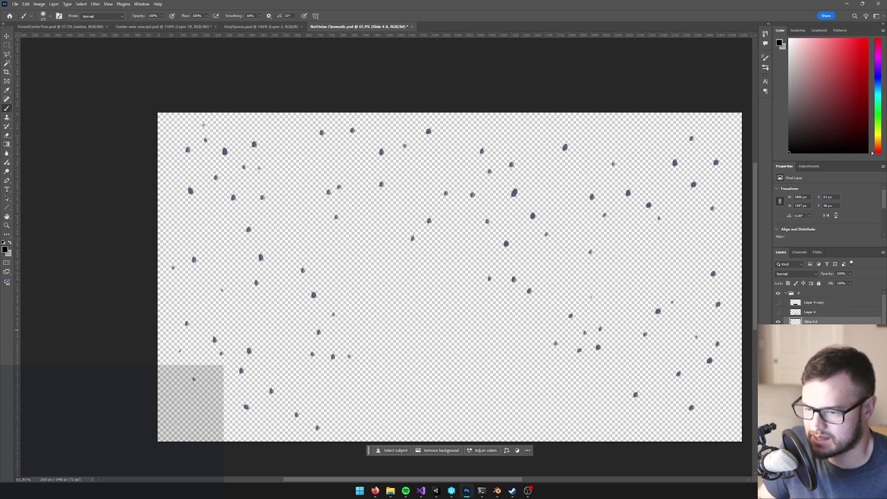
Step: Hide and collapse group 4, show the witch-scene group 1, and save the document
left_click(779, 295)
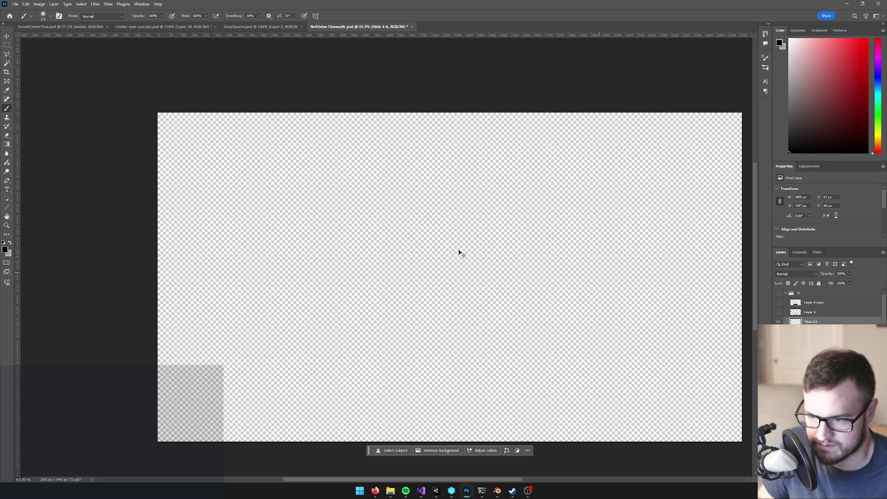
left_click(786, 294)
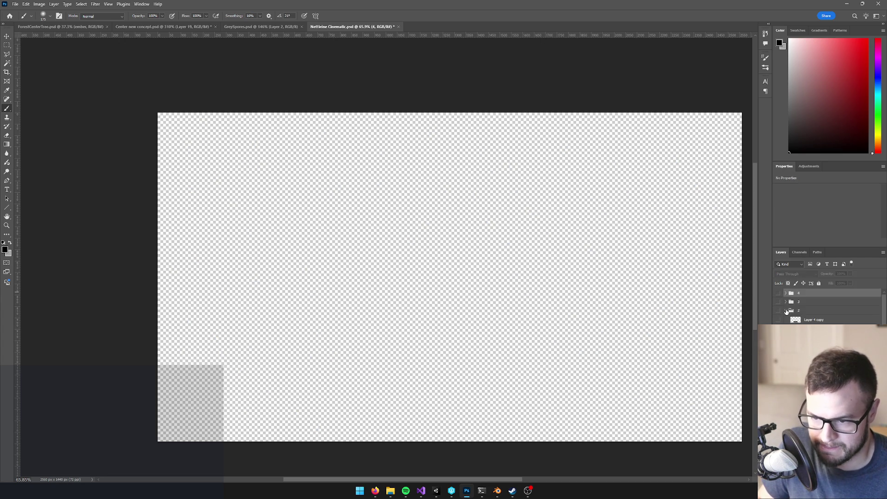
left_click(786, 311)
left_click(778, 320)
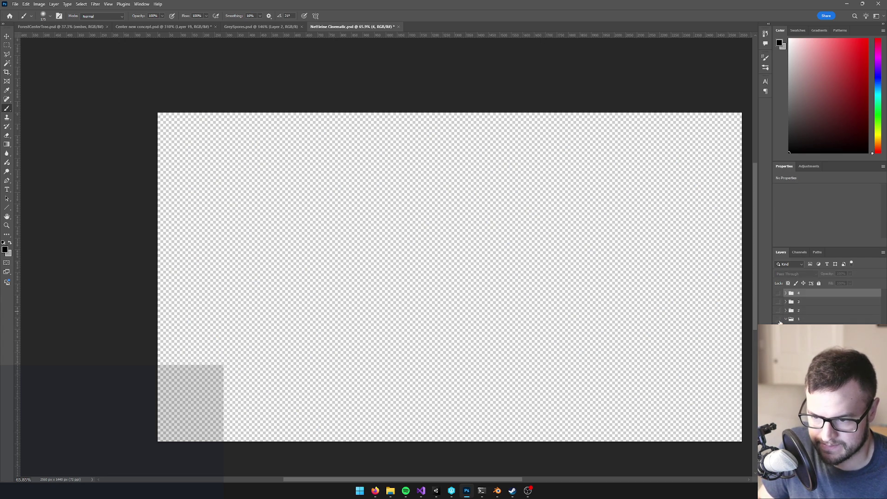
key("ctrl+s")
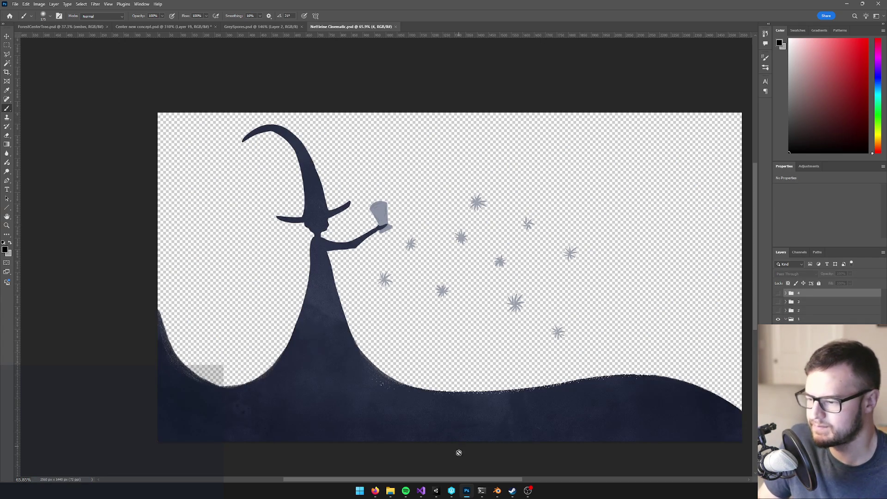
left_click(436, 491)
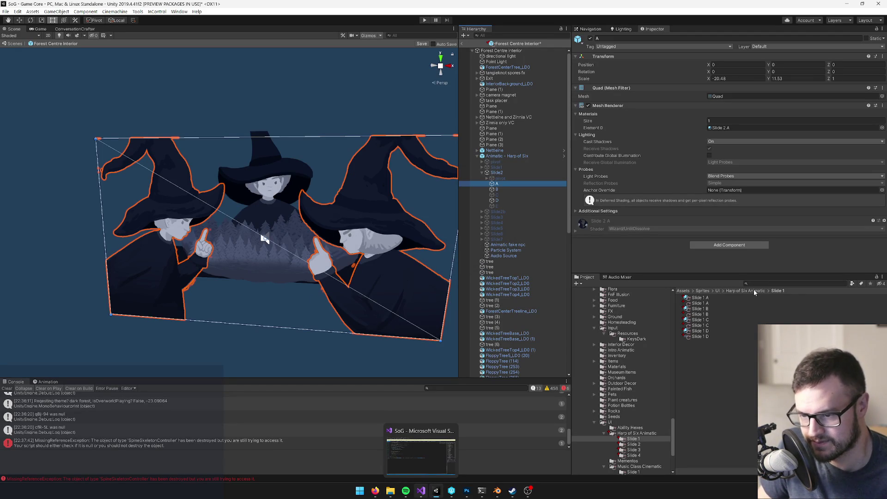
Step: Assign the Slide 2 A image to the Slide 1 A material and rename it Slide 2 A
key("Down")
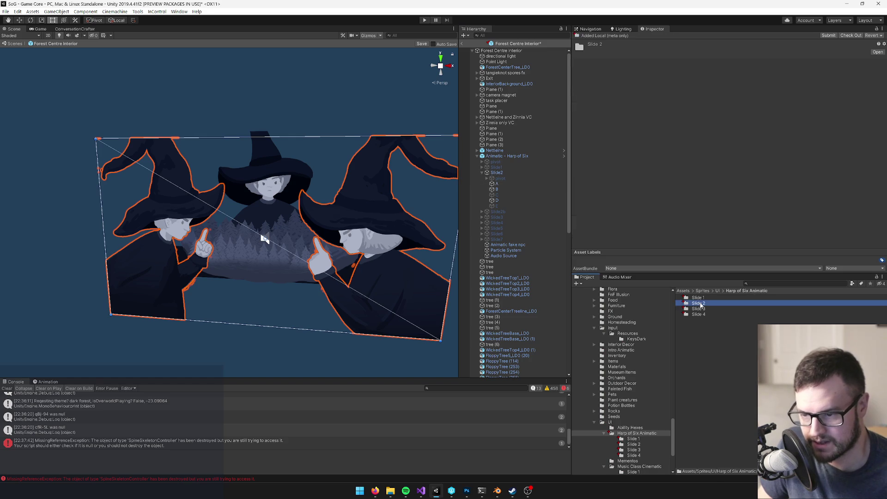
left_click(699, 297)
mouse_move(699, 319)
left_mouse_down()
mouse_move(813, 185)
mouse_move(879, 78)
left_mouse_up()
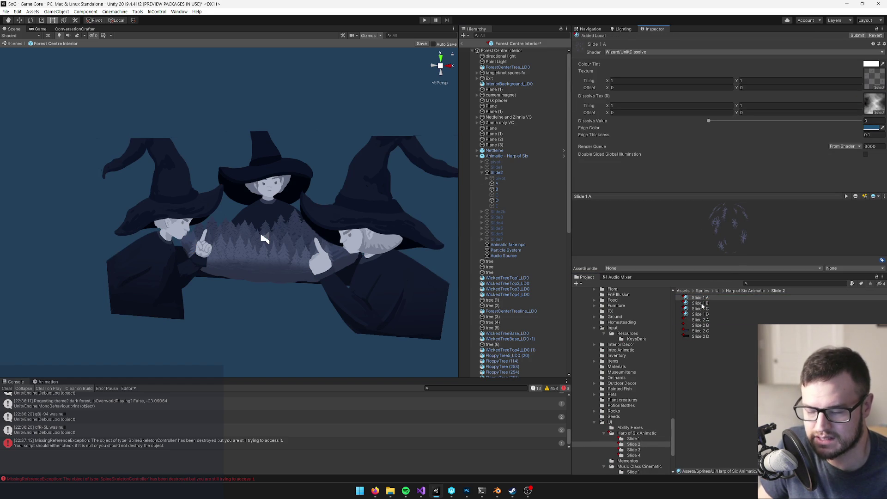
left_click(703, 299)
key("Escape")
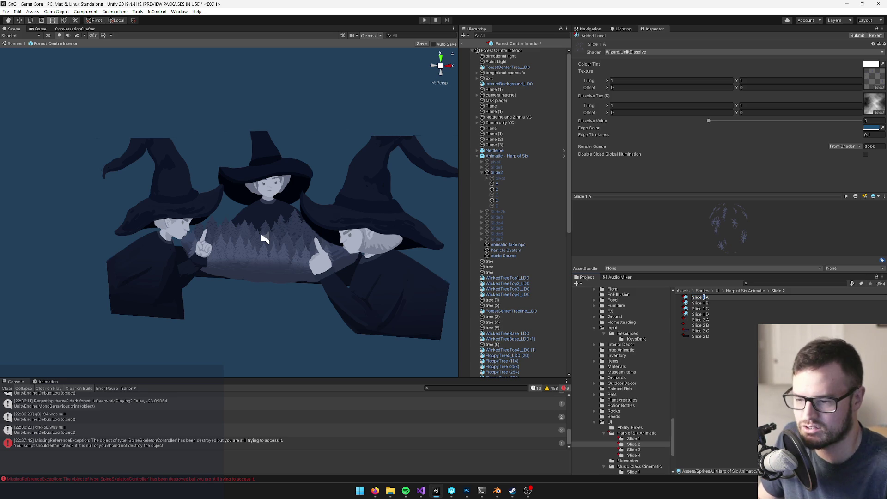
key("BackSpace")
type("2")
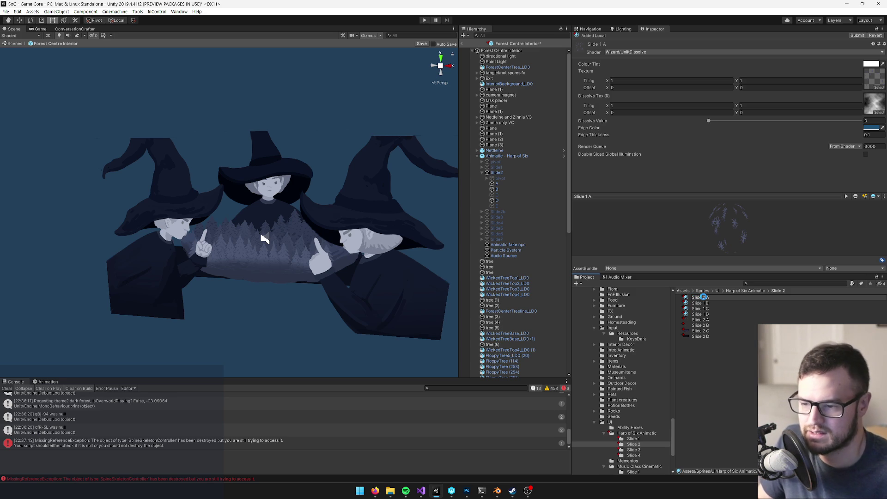
key("Return")
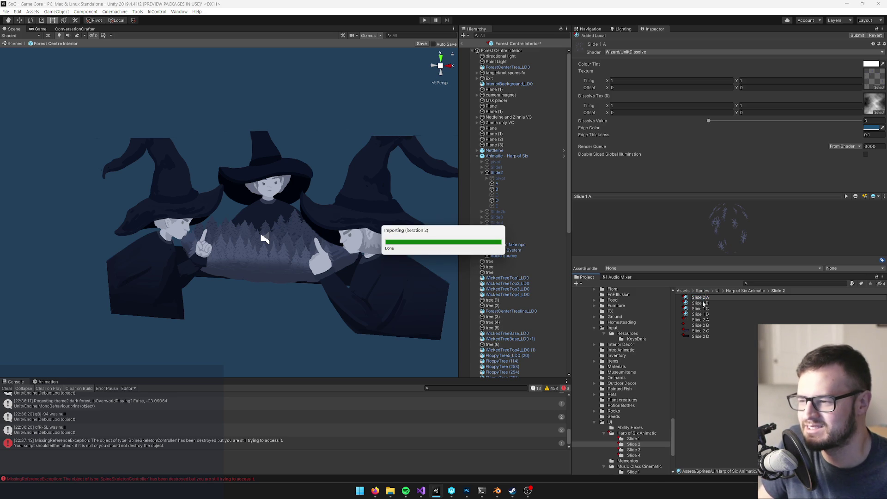
Step: Rename the Slide 1 D, C and B materials to Slide 2 D, C and B
left_click(702, 310)
left_click(701, 309)
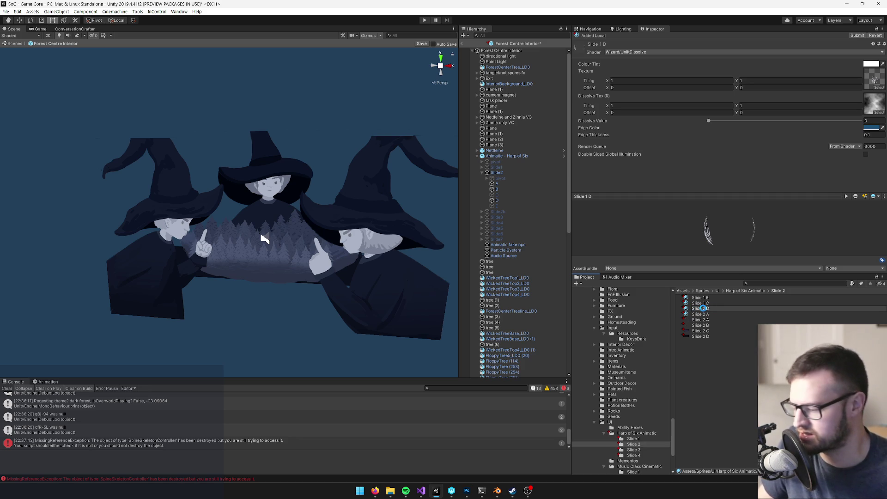
key("Return")
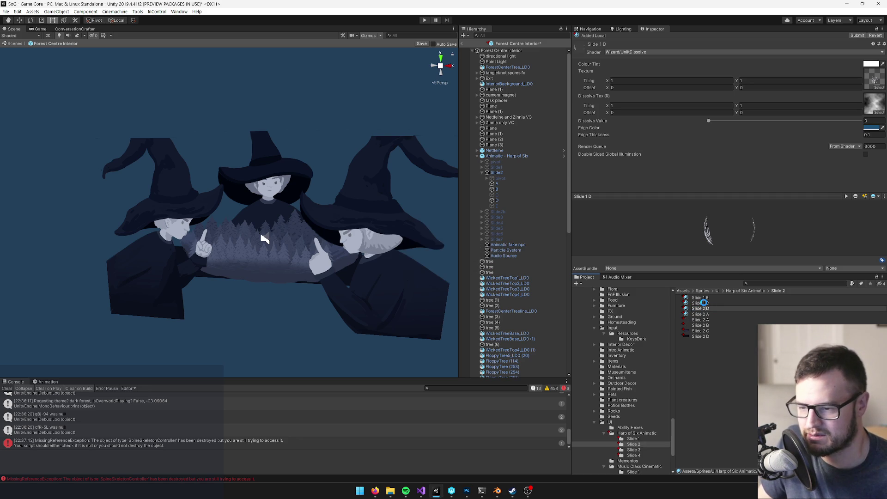
left_click(704, 303)
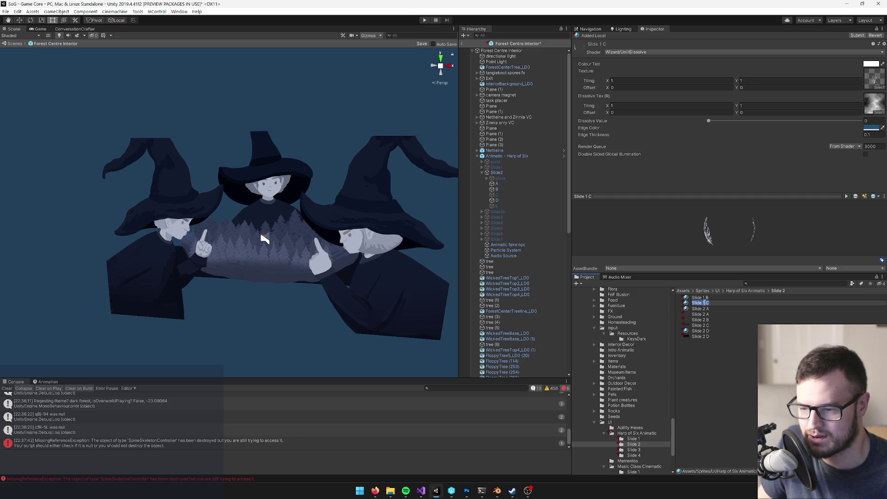
double_click(704, 303)
type("2")
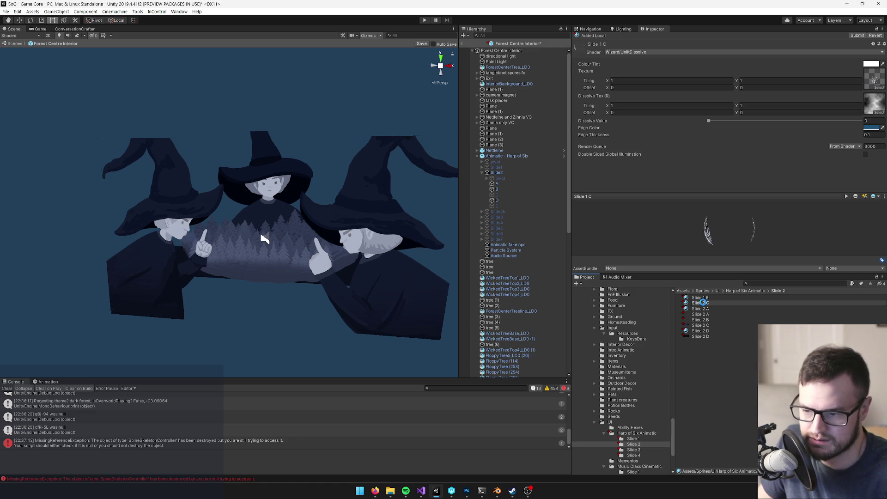
key("Return")
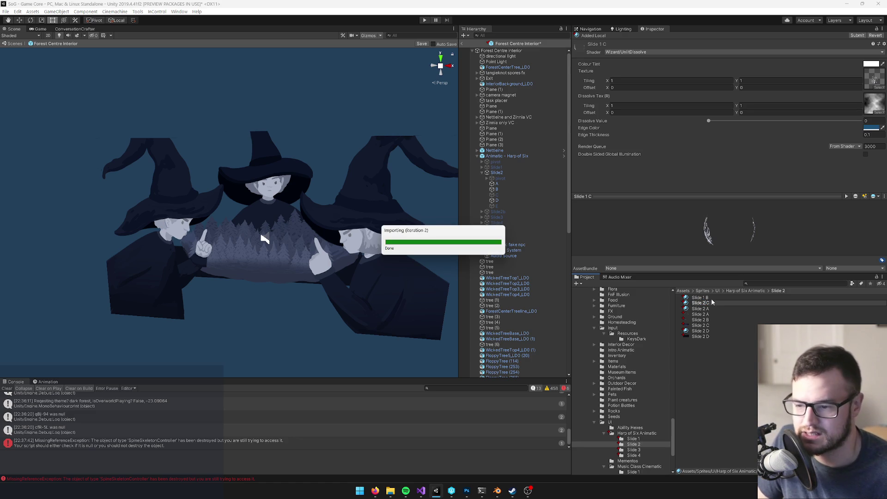
left_click(704, 298)
left_click(704, 298)
type("2")
key("Return")
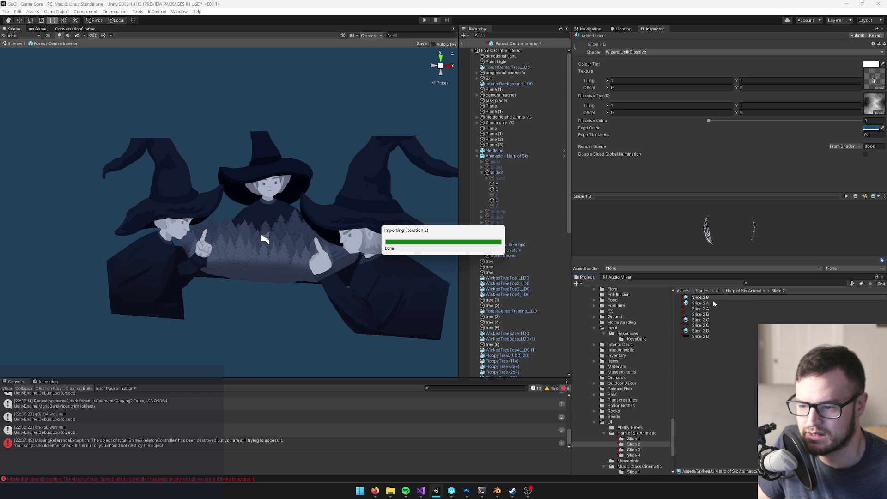
Step: Compare the Slide 2 A and B material settings and enlarge the Project asset panel
left_click(707, 298)
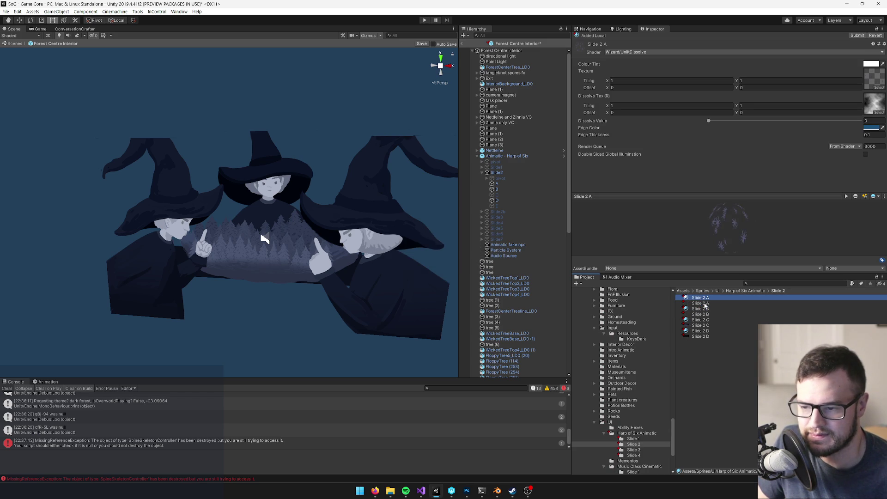
left_click(703, 309)
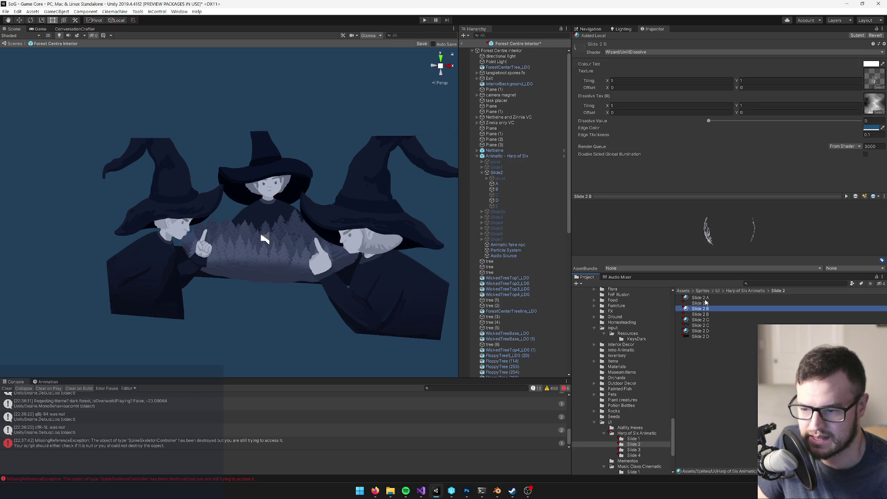
left_click(705, 298)
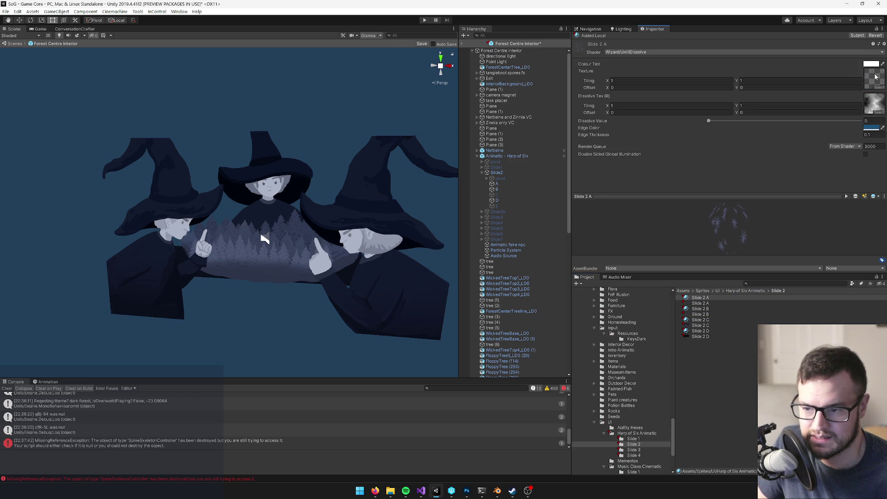
left_click(702, 309)
mouse_move(767, 222)
left_mouse_down()
mouse_move(740, 93)
mouse_move(710, 365)
mouse_move(786, 185)
mouse_move(868, 84)
left_mouse_up()
Step: Assign the Slide 2 C and Slide 2 D textures to their matching materials
left_click(702, 358)
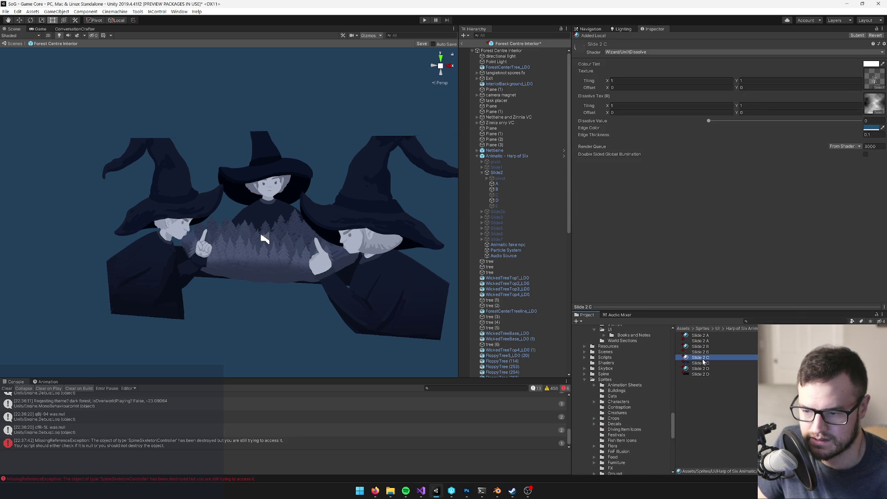
mouse_move(702, 365)
left_mouse_down()
mouse_move(743, 271)
mouse_move(873, 80)
left_mouse_up()
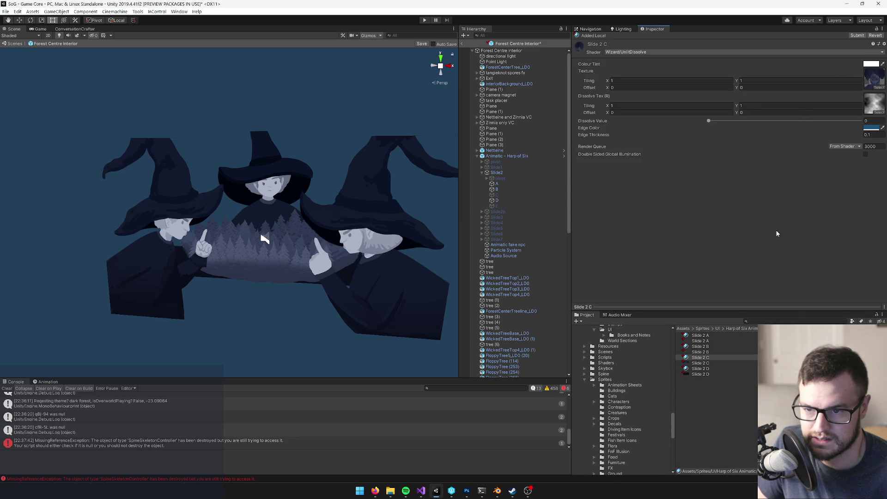
left_click(700, 368)
left_click_drag(702, 373, 873, 79)
Step: In the Slide 3 folder, rename the Slide 1 A and C materials to Slide 3 A and C
left_click(744, 329)
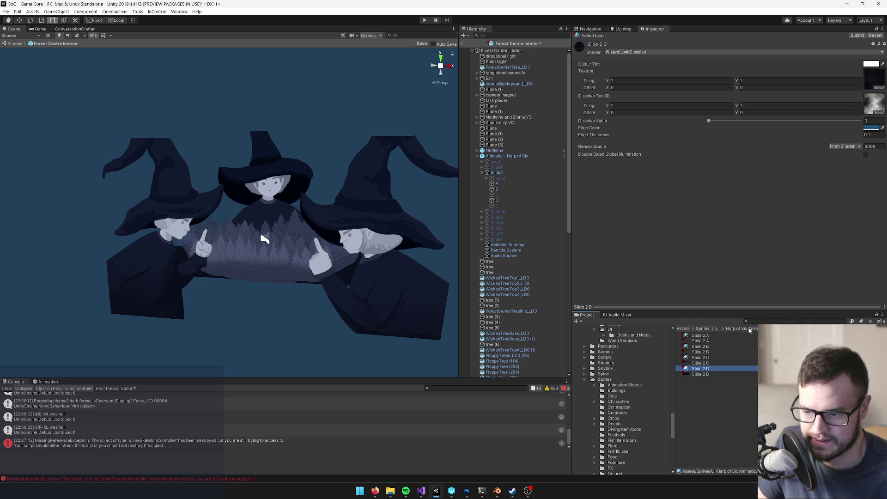
double_click(700, 346)
left_click(706, 336)
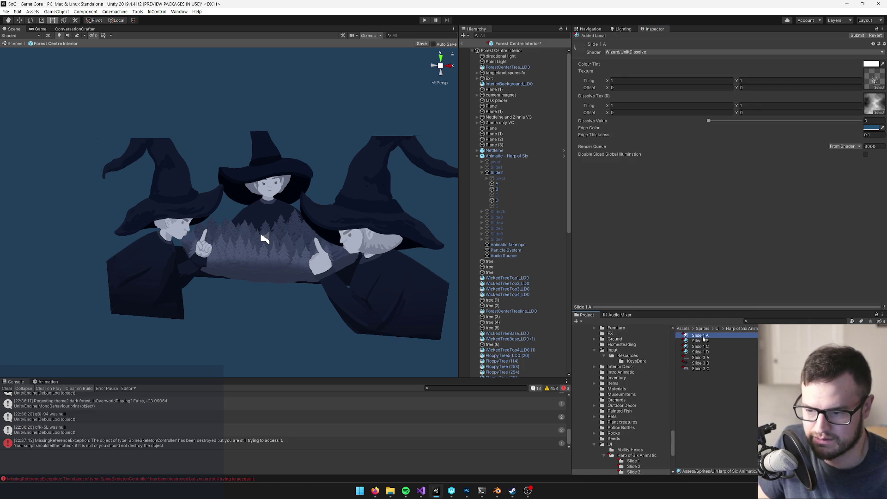
left_click(704, 336)
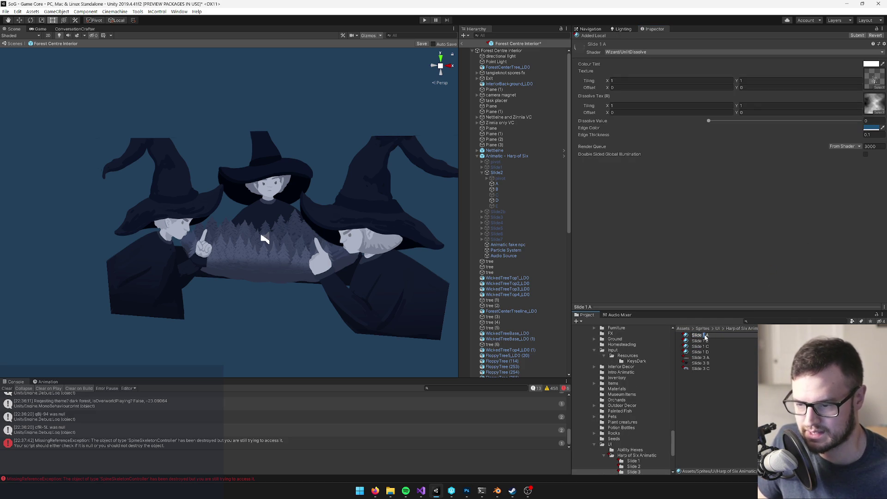
type("3")
key("Return")
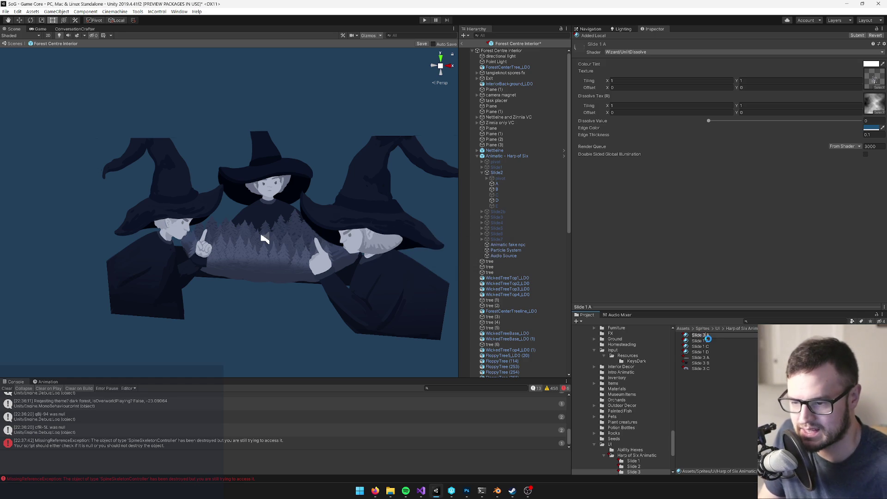
left_click(704, 342)
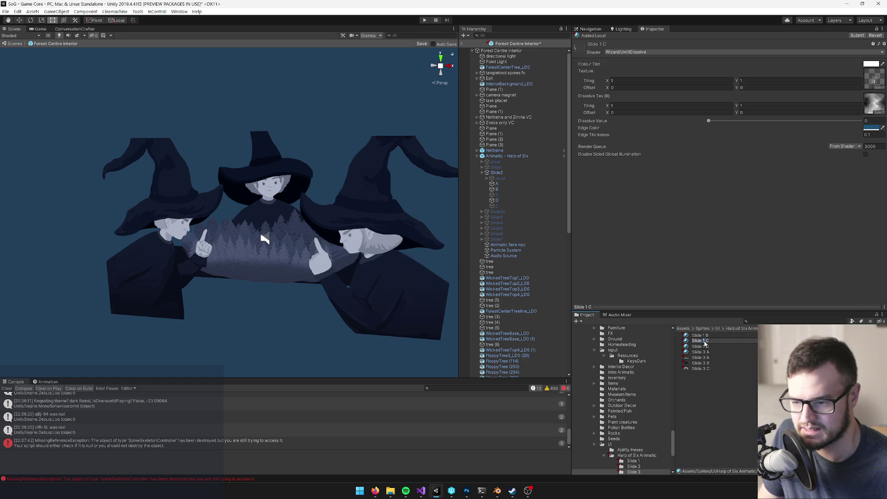
type("3")
key("Return")
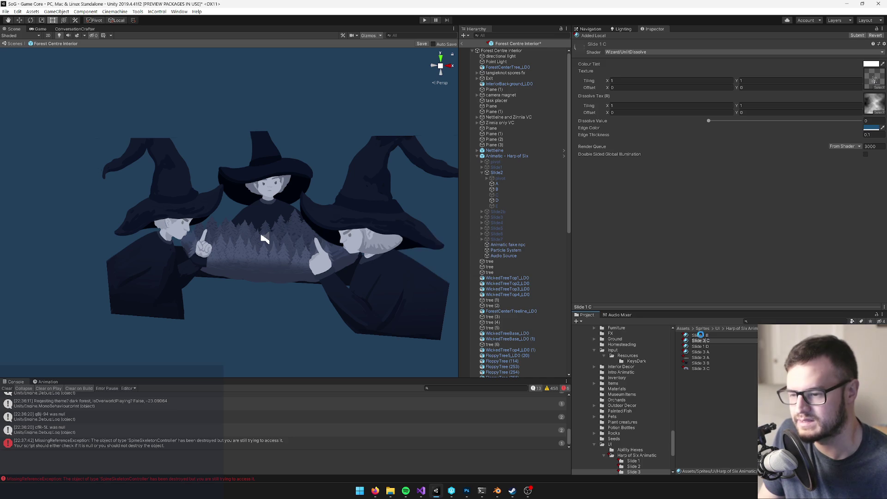
Step: Rename the Slide 1 B and D materials to Slide 3 B and D
left_click(700, 337)
left_click(700, 337)
left_click(705, 335)
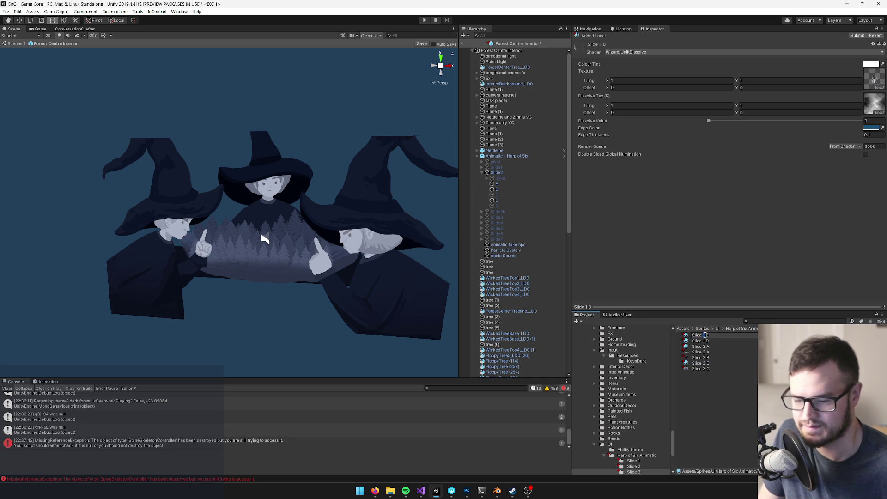
key("Return")
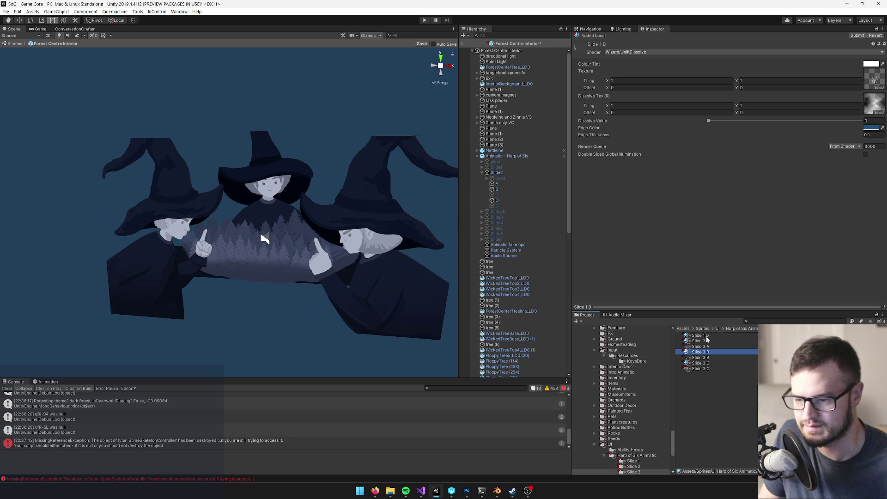
left_click(706, 339)
left_click(705, 336)
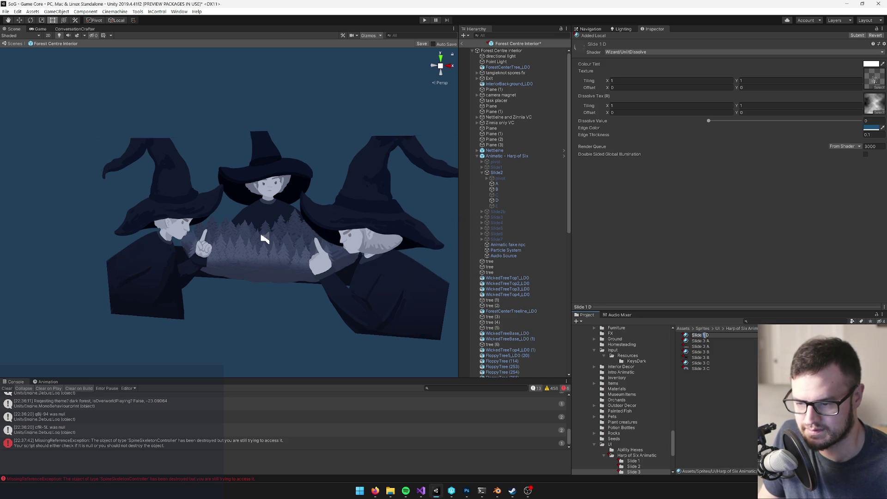
key("Return")
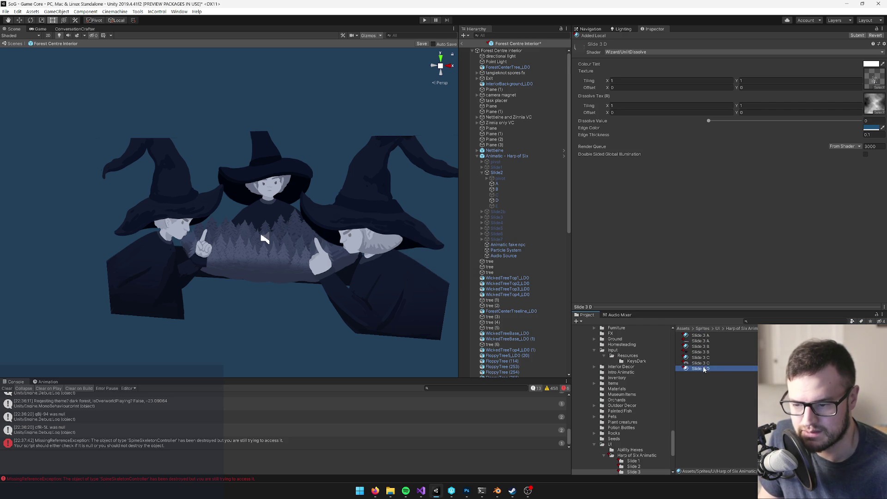
Step: Pick the Slide 2 D texture for the Slide 3 D material via the texture chooser
left_click(878, 87)
type("slide 2 D")
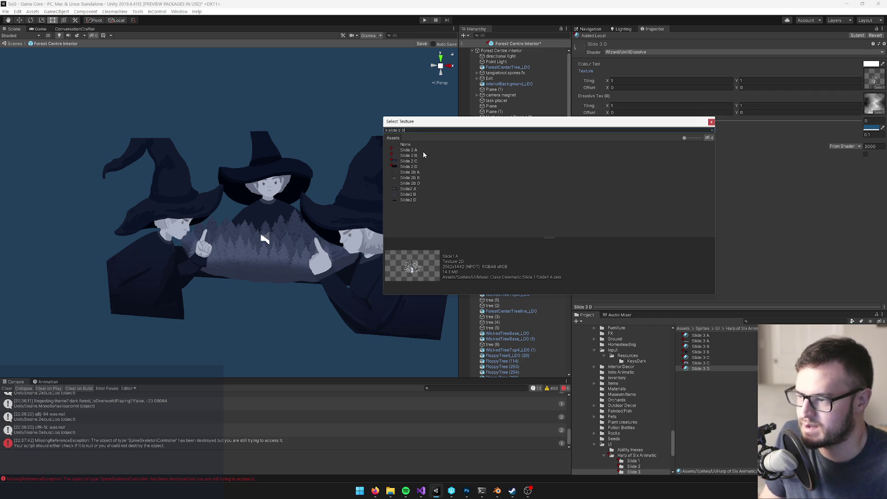
left_click(419, 166)
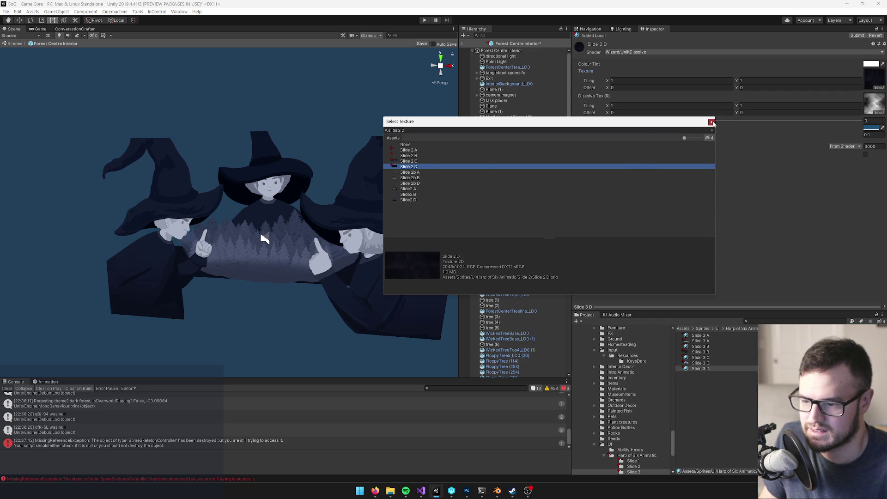
left_click(711, 123)
Step: Drag matching textures onto the Slide 3 B and Slide 3 A materials
left_click(697, 358)
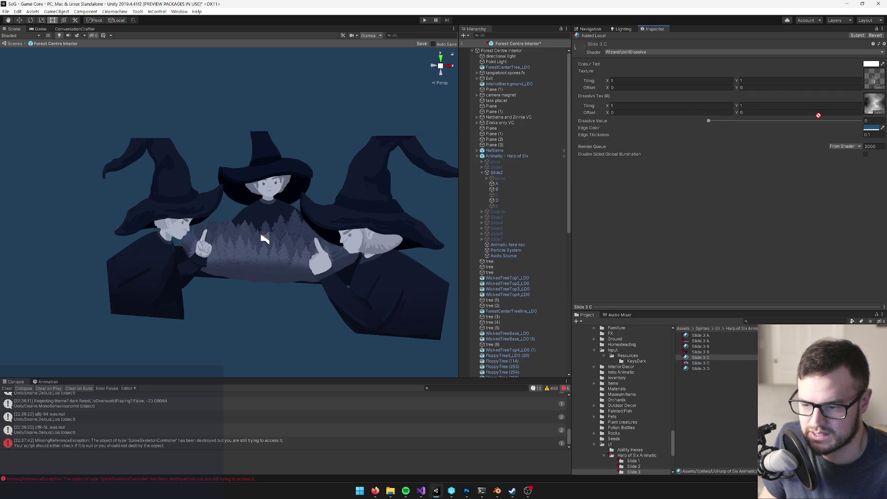
left_click_drag(698, 347, 871, 81)
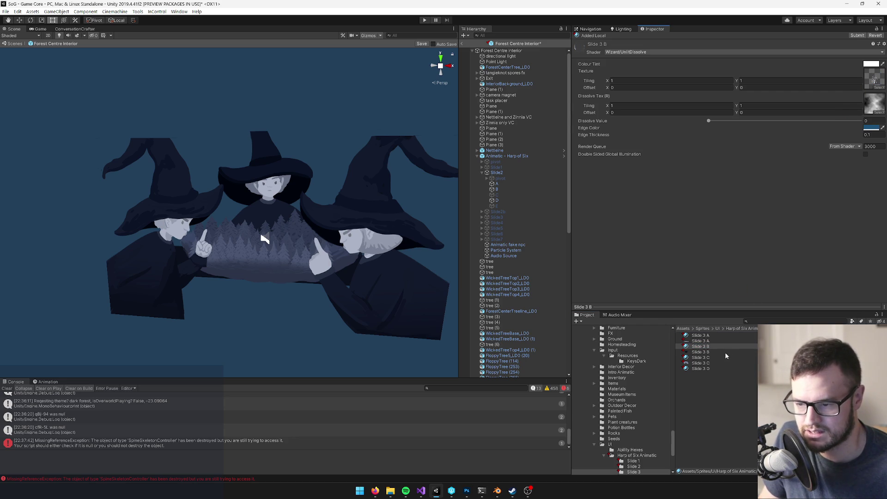
left_click_drag(700, 353, 874, 87)
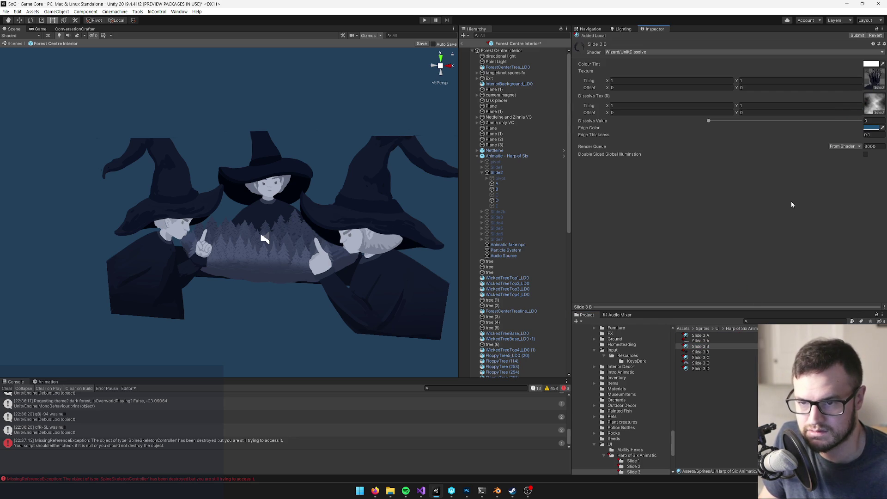
left_click(701, 335)
mouse_move(701, 340)
left_mouse_down()
mouse_move(871, 65)
mouse_move(881, 77)
left_mouse_up()
Step: Open the Slide 4 folder and rename its first material to Slide 4 A
left_click(741, 328)
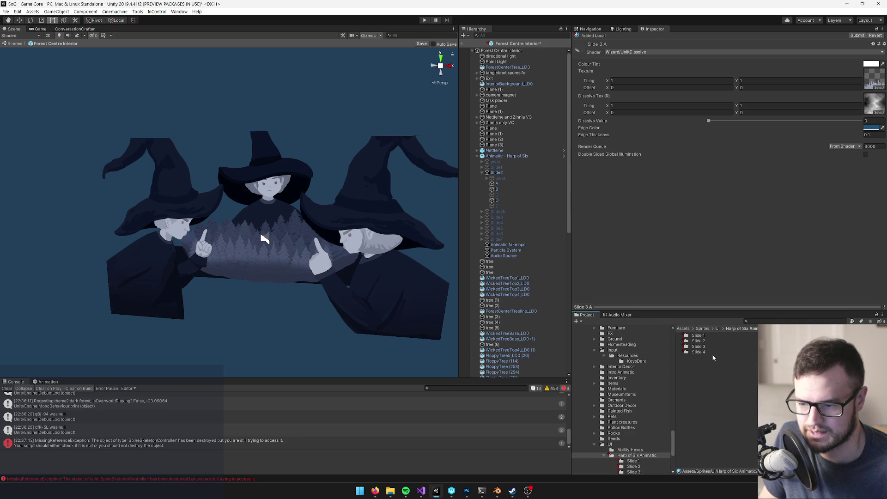
left_click(705, 352)
key("ctrl+z")
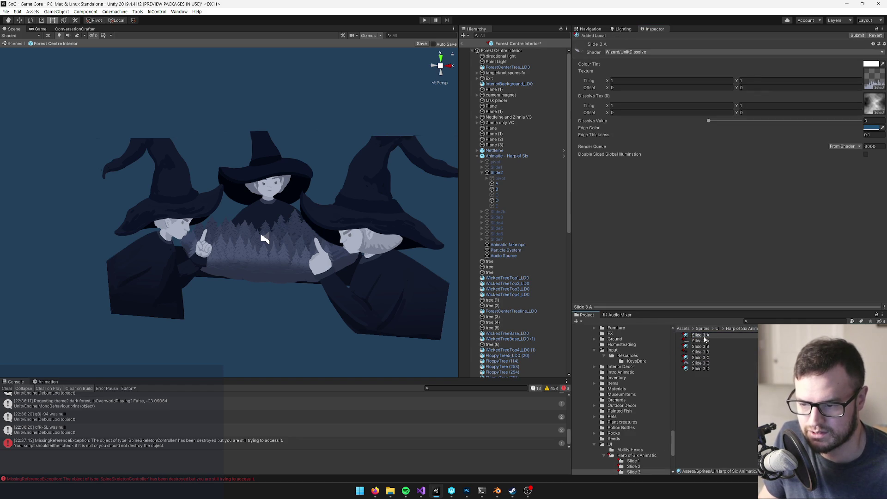
type("4")
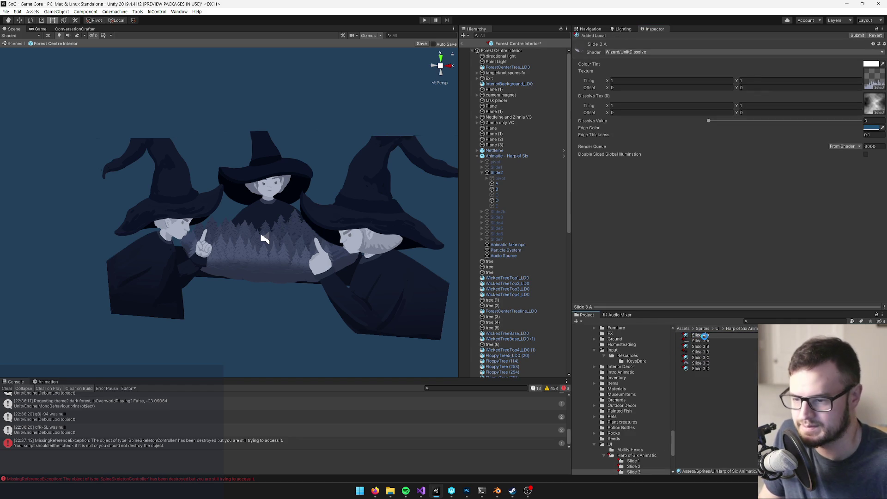
key("Return")
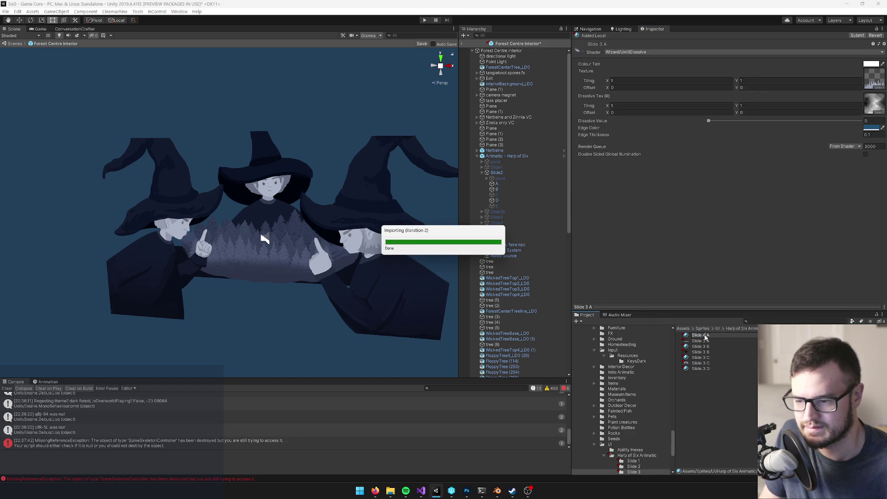
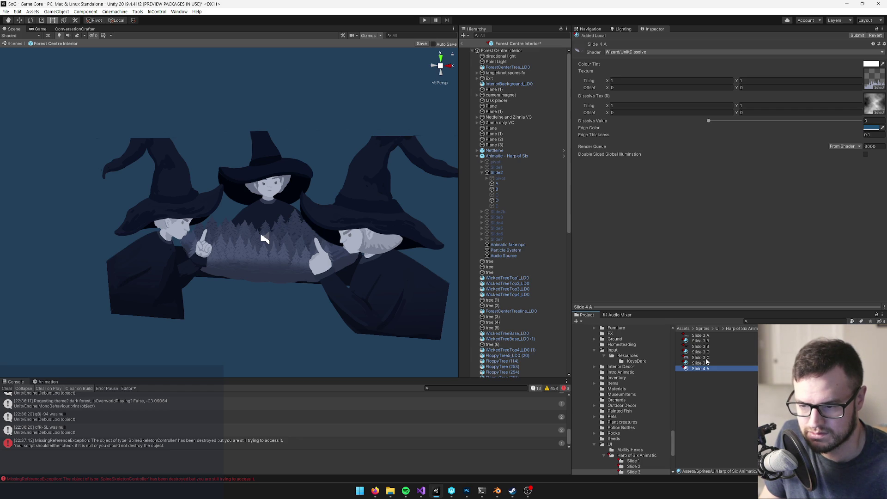
Step: Rename the stray Slide 4 A material in the Slide 3 folder to Slide 3 A
left_click(705, 370)
double_click(704, 370)
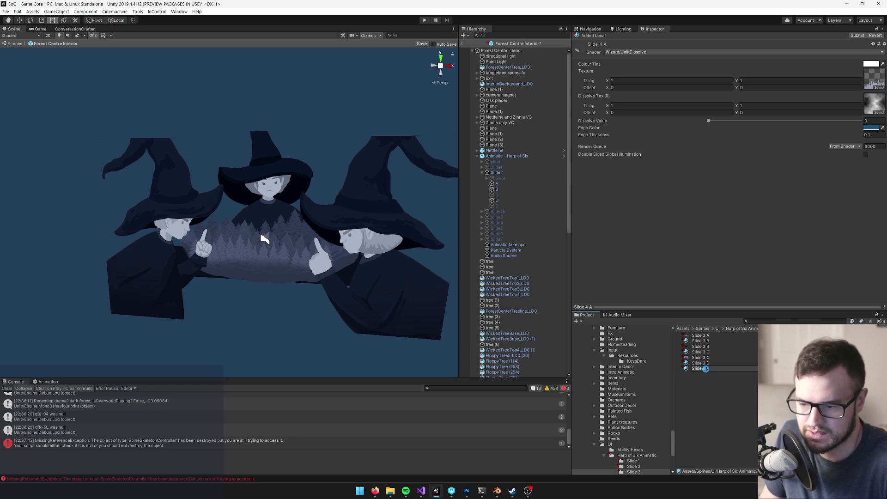
key("Return")
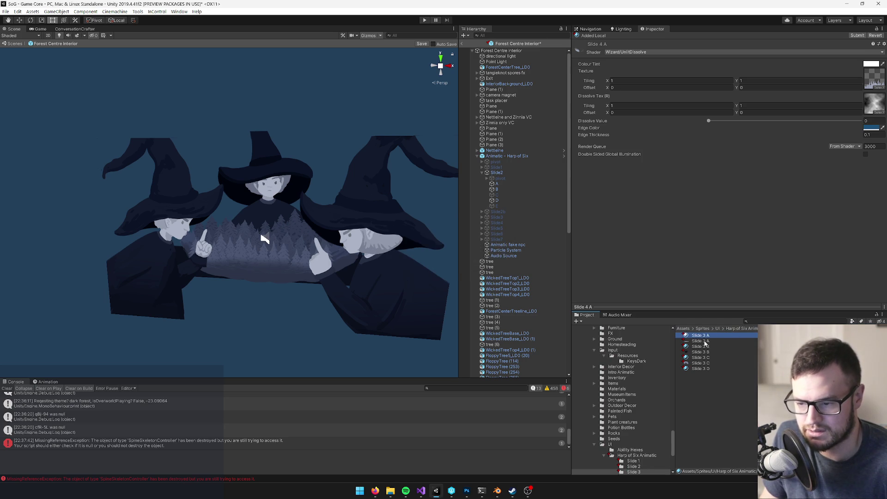
Step: In the Slide 4 folder, rename Slide 1 A and Slide 1 B to Slide 4 A and Slide 4 B
left_click(744, 329)
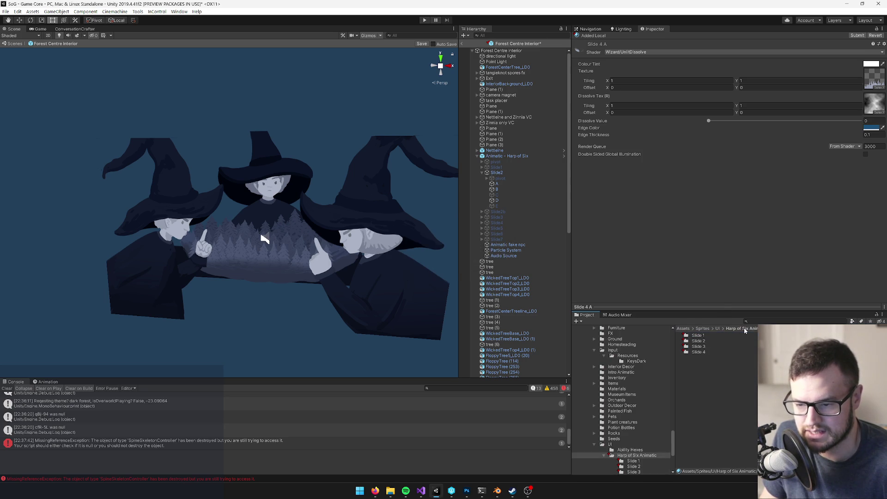
double_click(698, 352)
left_click(702, 335)
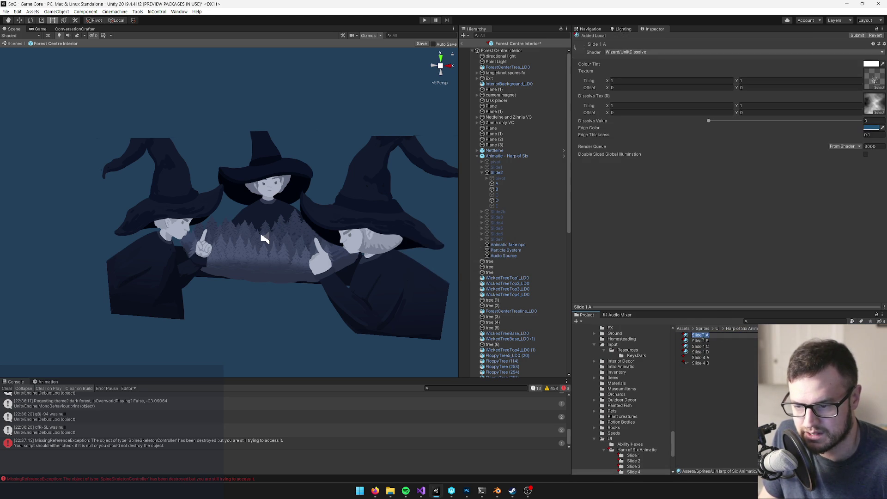
type("4")
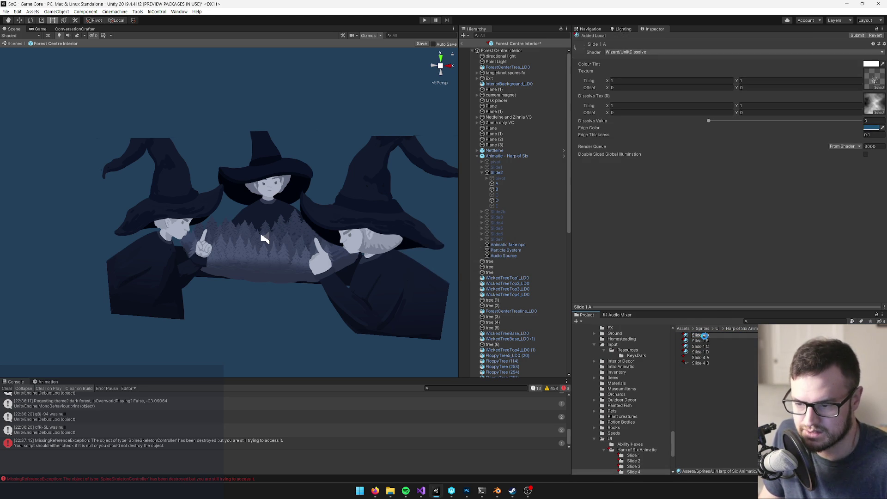
key("Return")
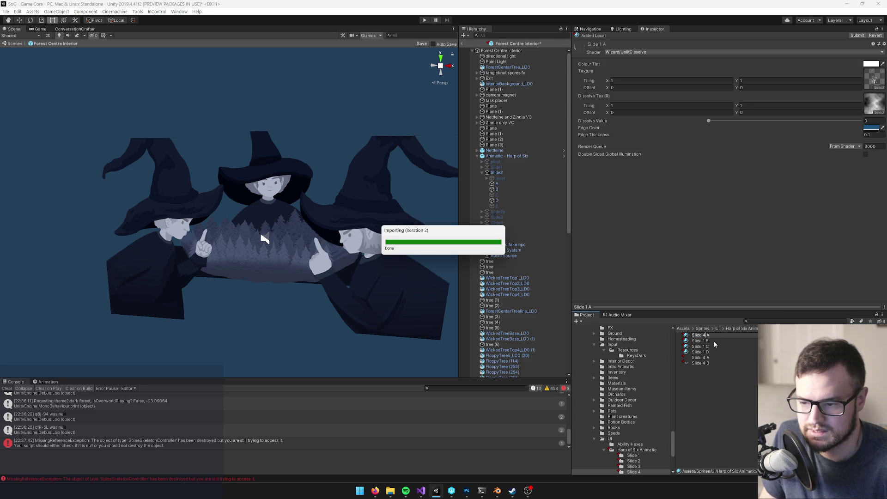
left_click(704, 337)
double_click(705, 336)
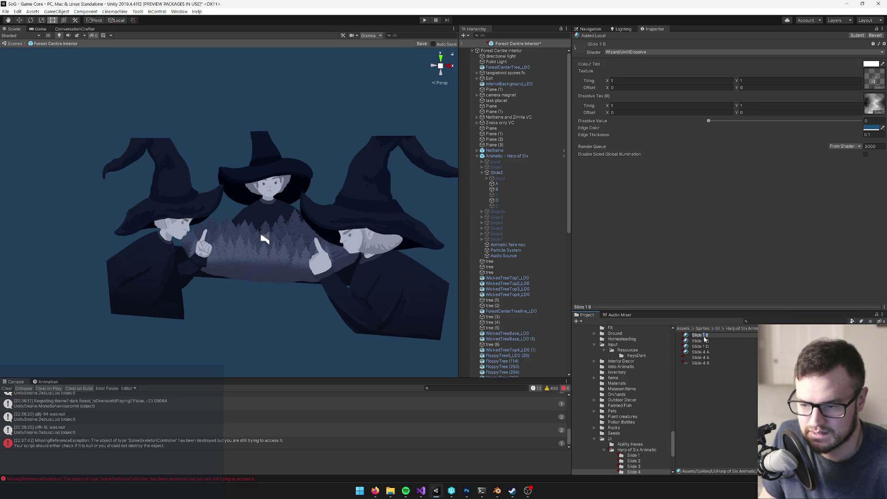
type("4")
key("Return")
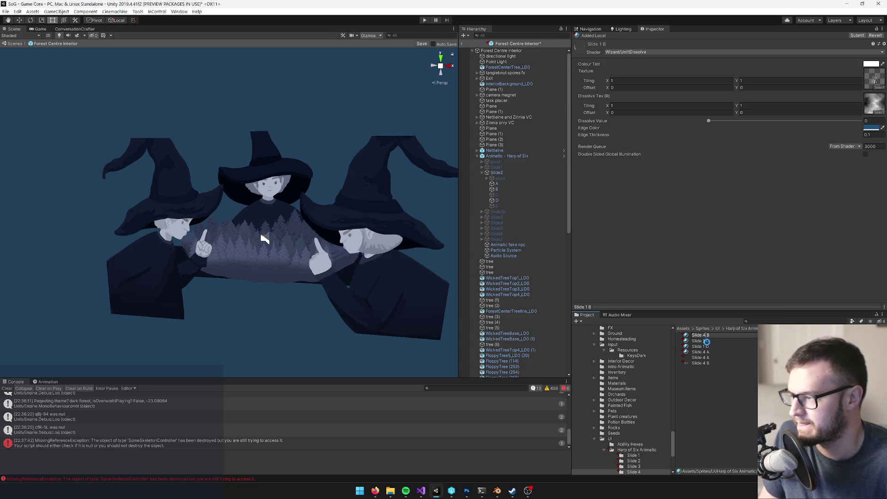
Step: Rename Slide 1 C and Slide 1 D to Slide 4 C and Slide 4 D
left_click(703, 338)
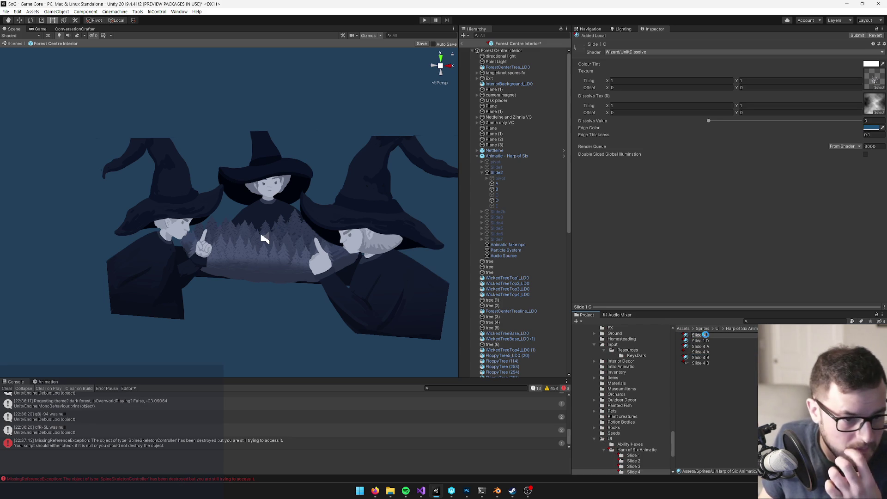
type("4")
key("Return")
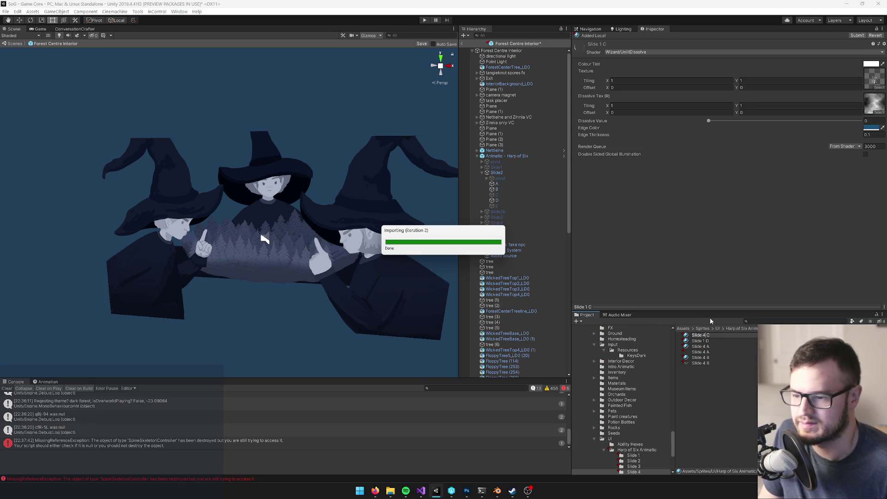
left_click(703, 336)
key("F2")
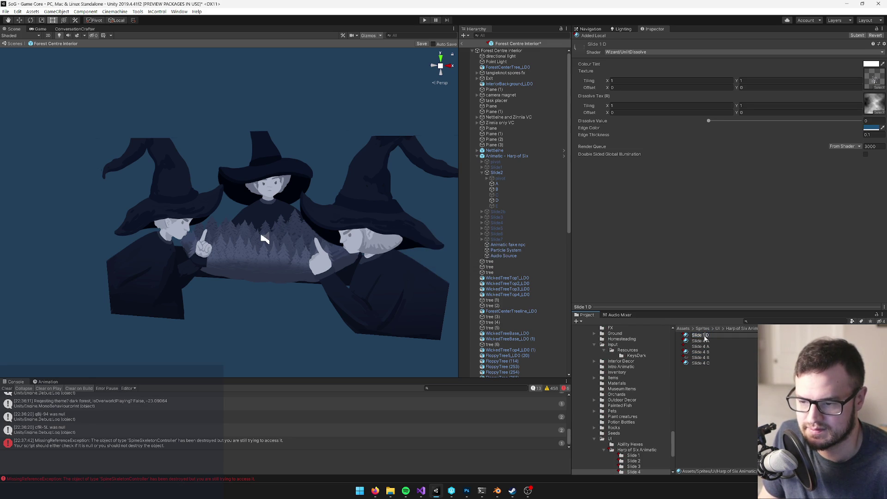
left_click(703, 336)
key("BackSpace")
type("4")
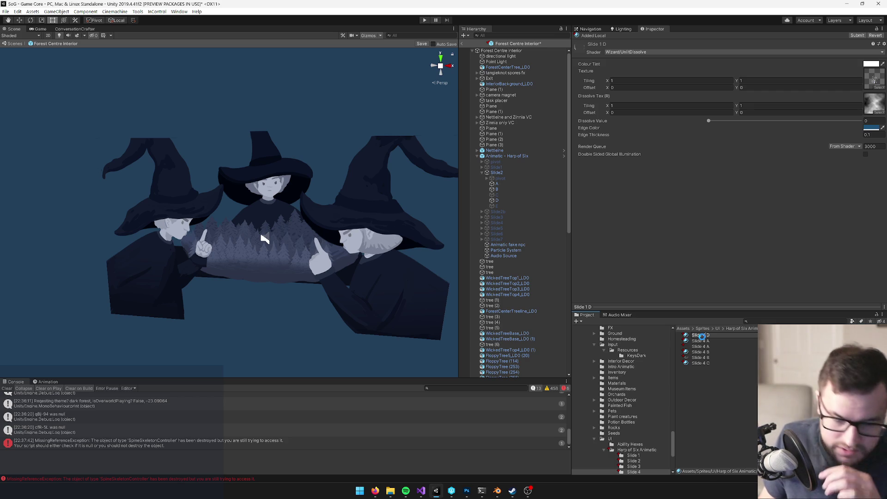
key("Return")
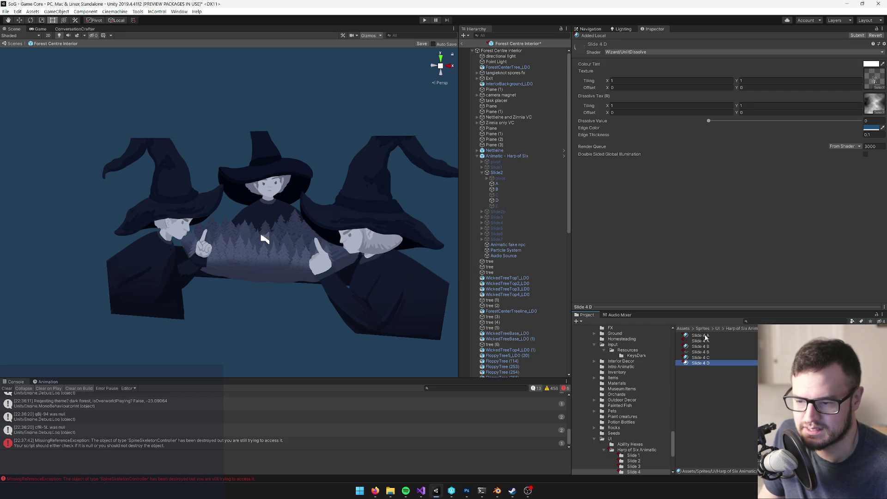
Step: Delete the extra Slide 4 D material from the Slide 4 folder
left_click(707, 337)
left_click_drag(693, 344, 808, 184)
left_click(698, 348)
left_click_drag(699, 354, 774, 200)
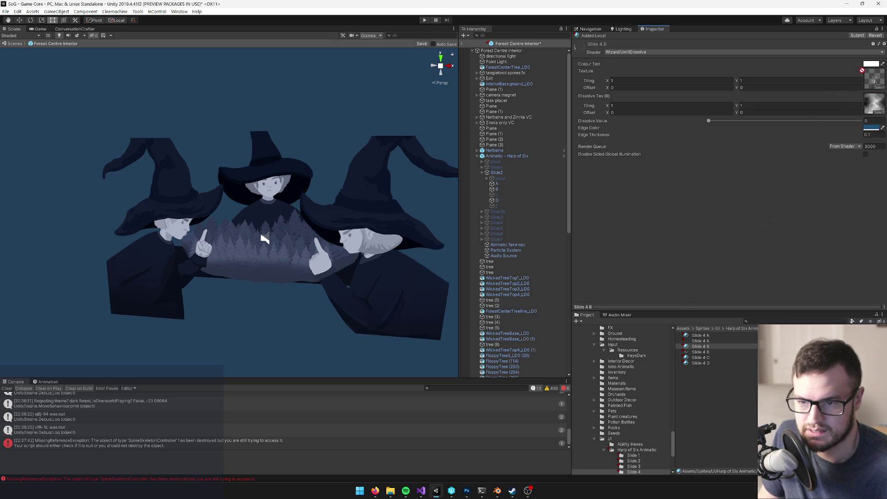
left_click(703, 359)
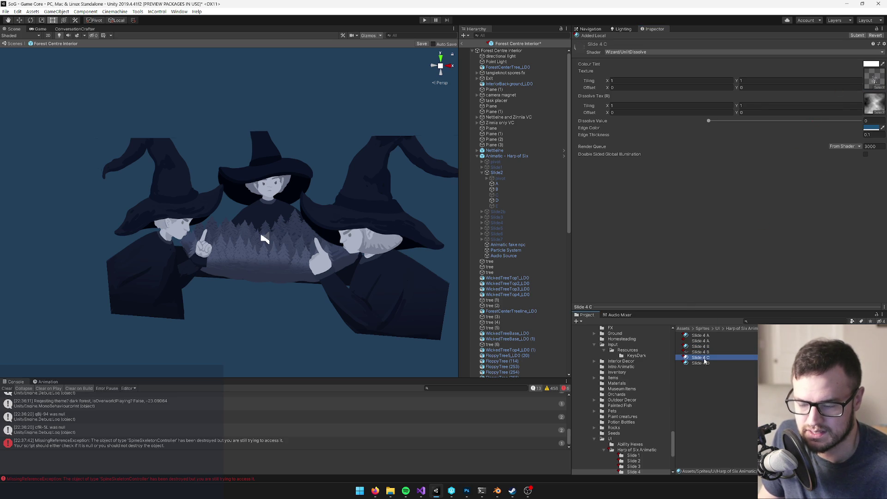
left_click(705, 364)
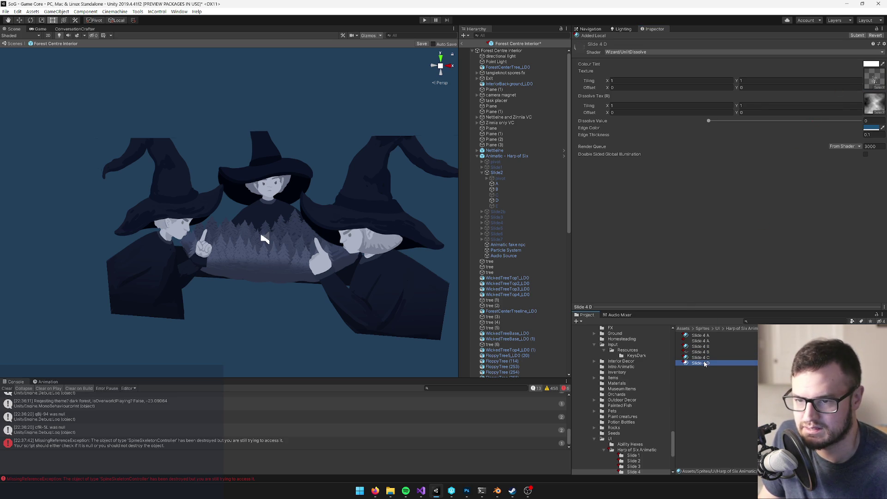
left_click(705, 359)
left_click(706, 364)
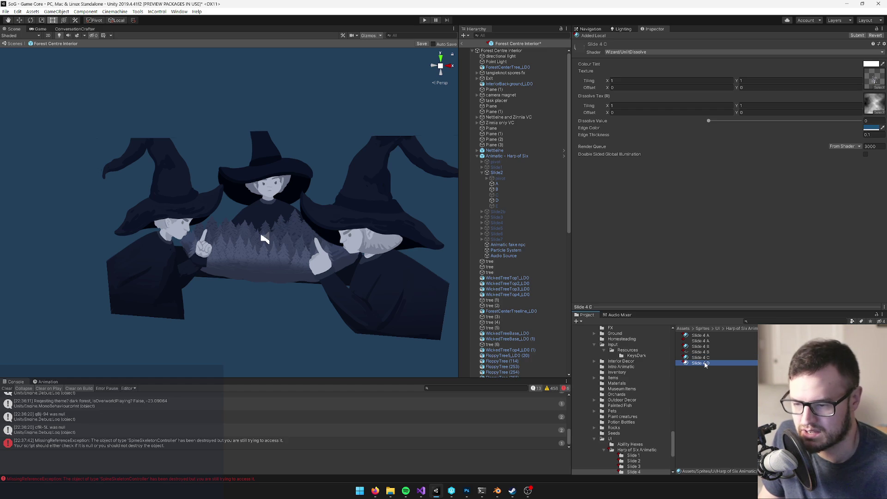
key("Delete")
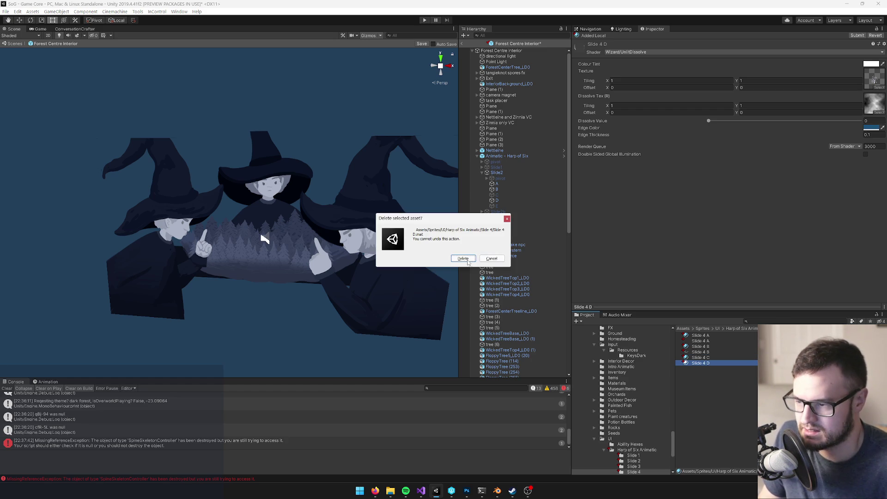
left_click(469, 261)
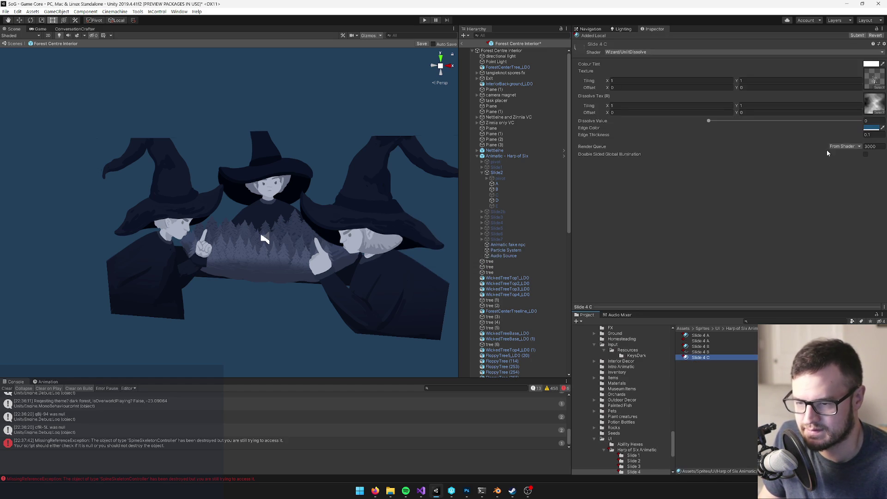
Step: Assign the Slide 2 D texture to the Slide 4 C material's Texture slot
left_click(880, 88)
type("lide 2 d")
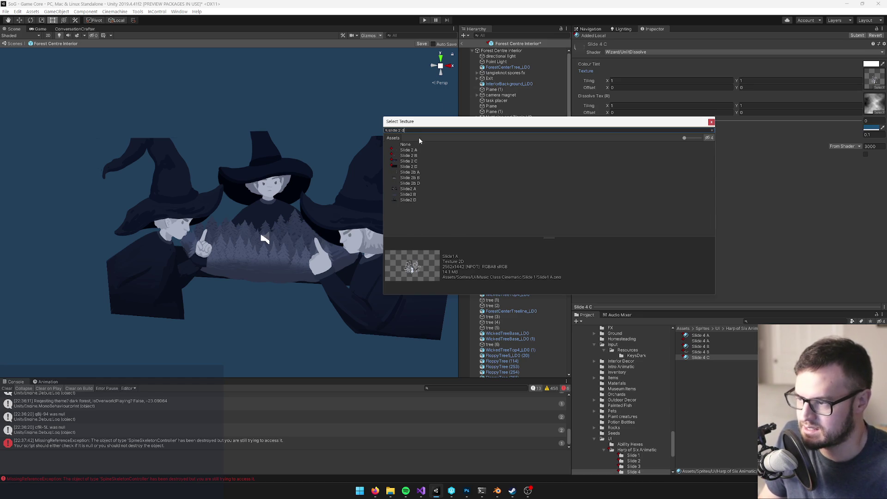
double_click(410, 168)
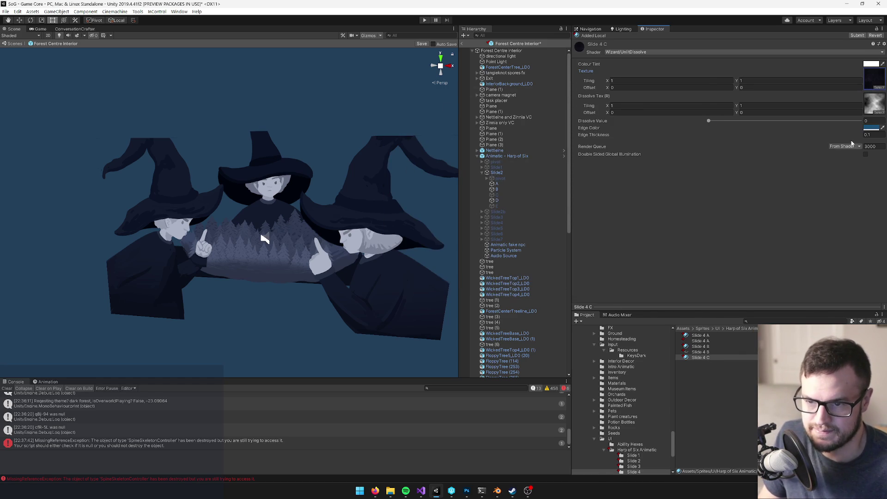
left_click(877, 80)
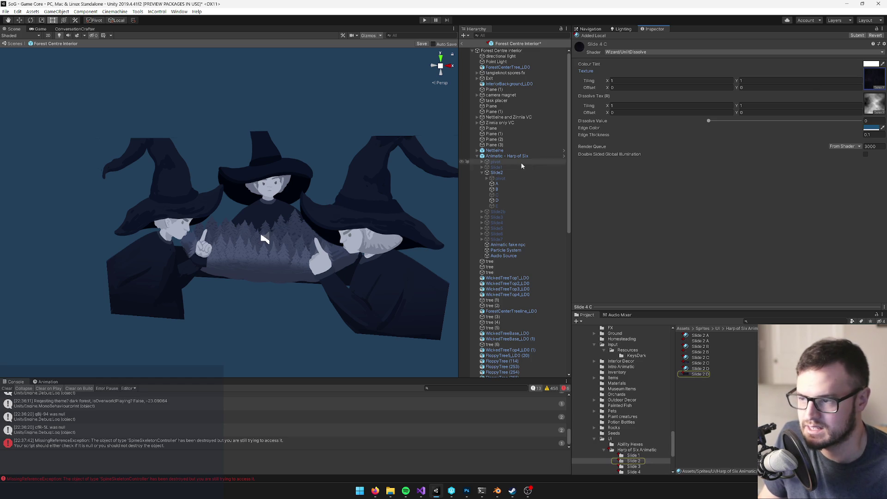
Step: Open the Slide 2 materials folder and assign Slide 2 materials to Slide2's A and B parts
left_click(497, 184)
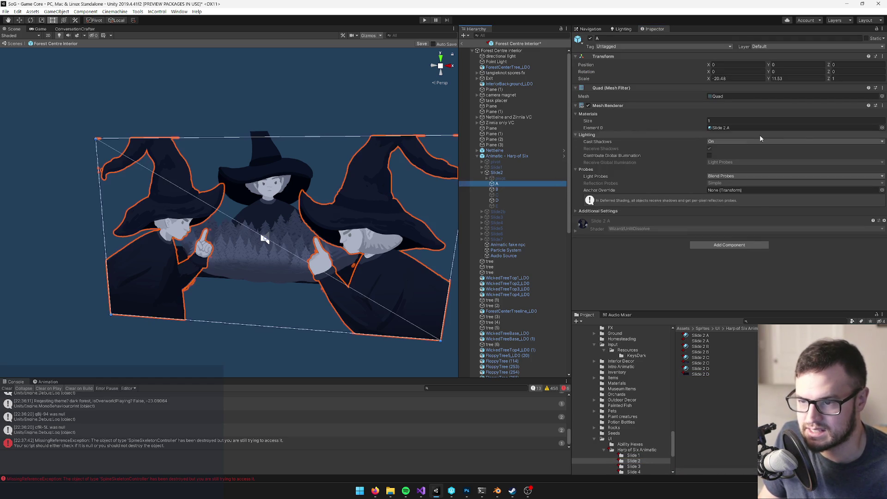
left_click(738, 330)
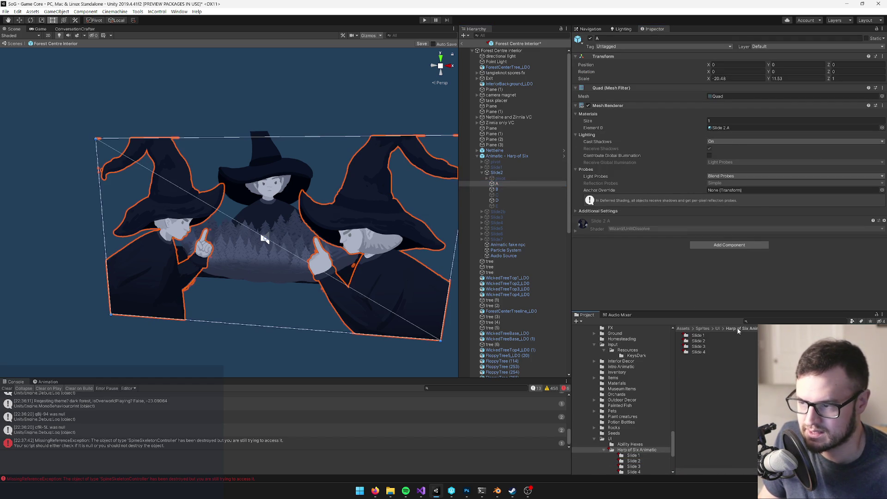
double_click(699, 341)
left_click(496, 172)
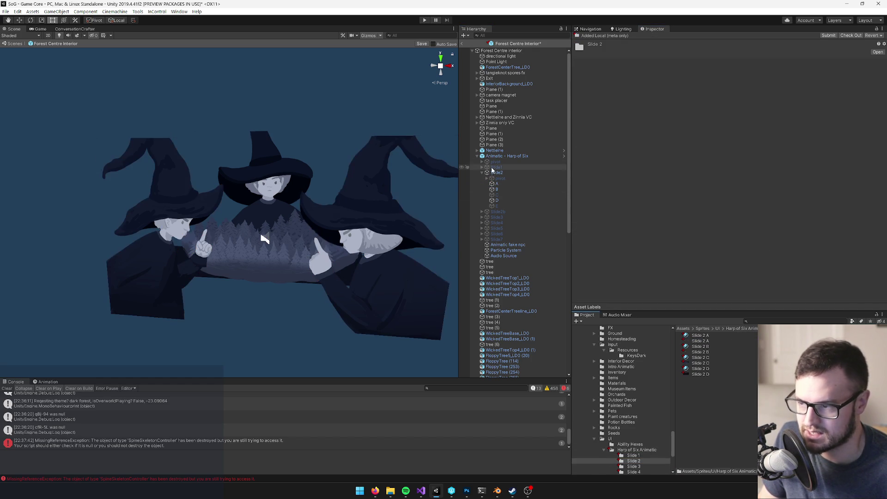
left_click_drag(693, 338, 729, 130)
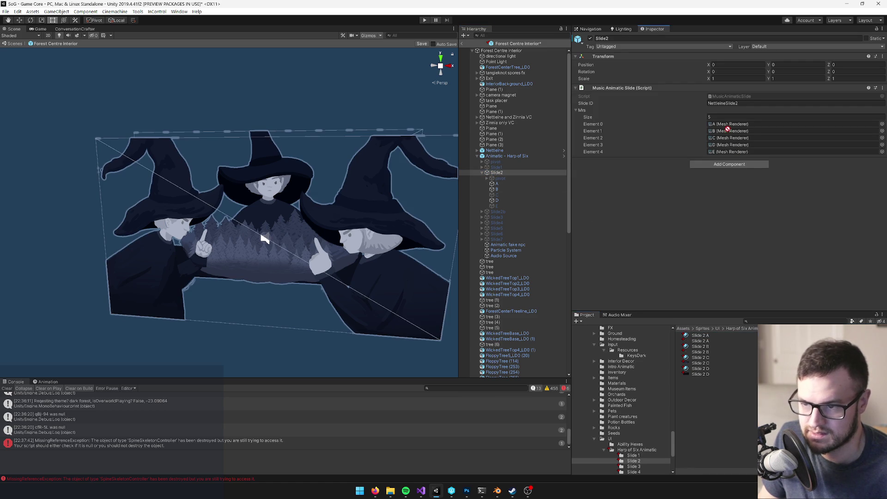
left_click(497, 183)
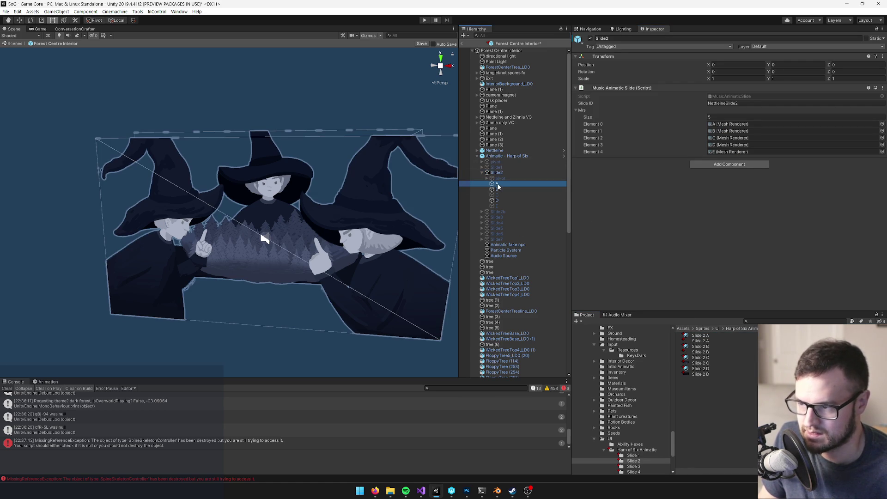
left_click(702, 336)
left_click_drag(700, 346, 735, 128)
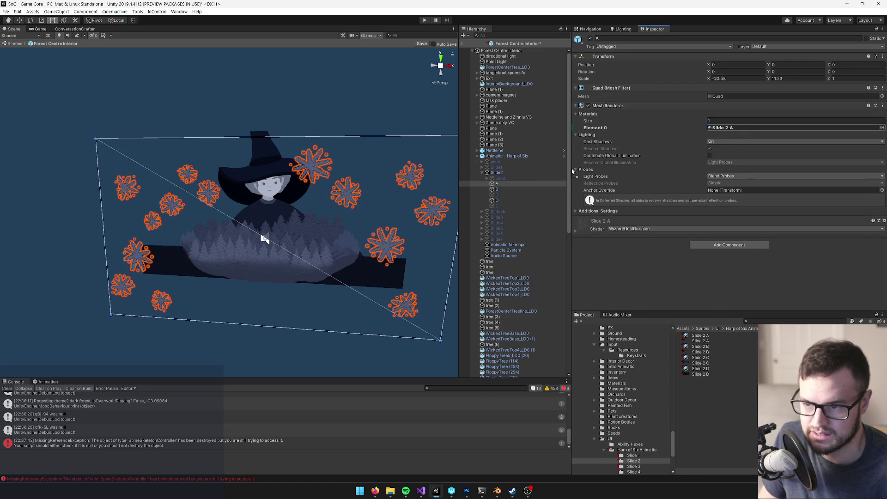
left_click(497, 189)
left_click_drag(728, 190, 736, 129)
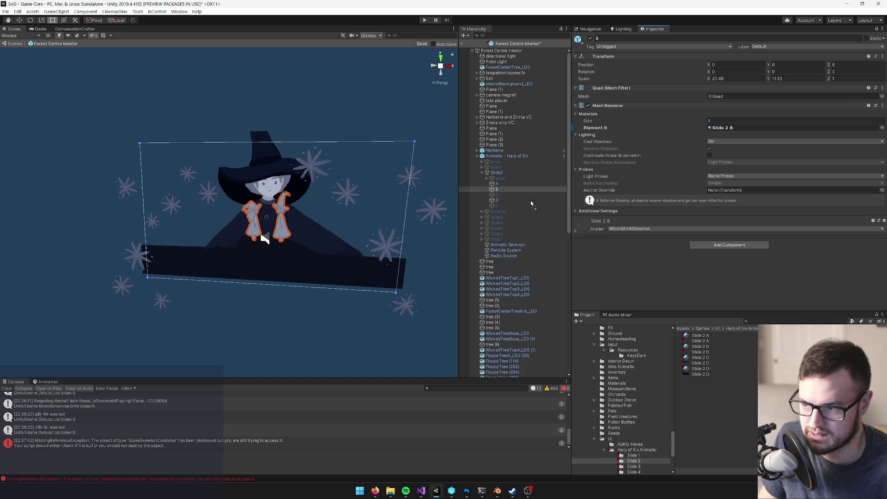
Step: Activate Slide2's C layer and give C and D the Slide 2 C and Slide 2 D materials
left_click(496, 195)
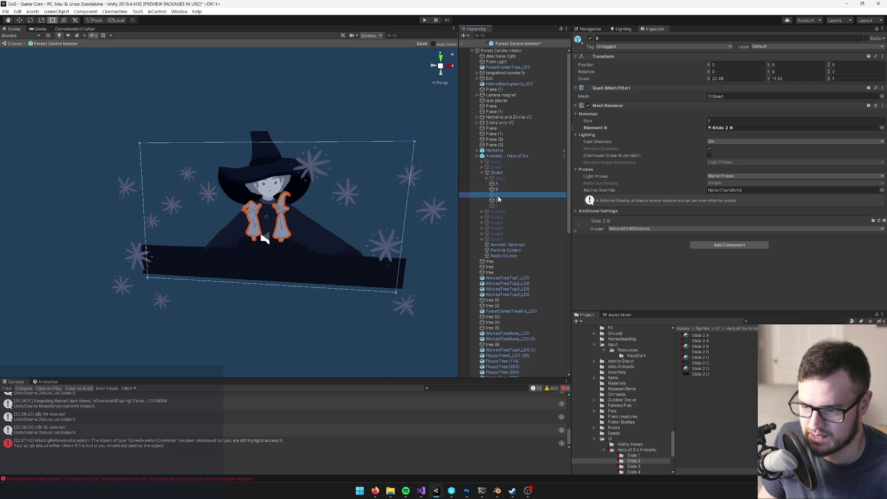
left_click(590, 39)
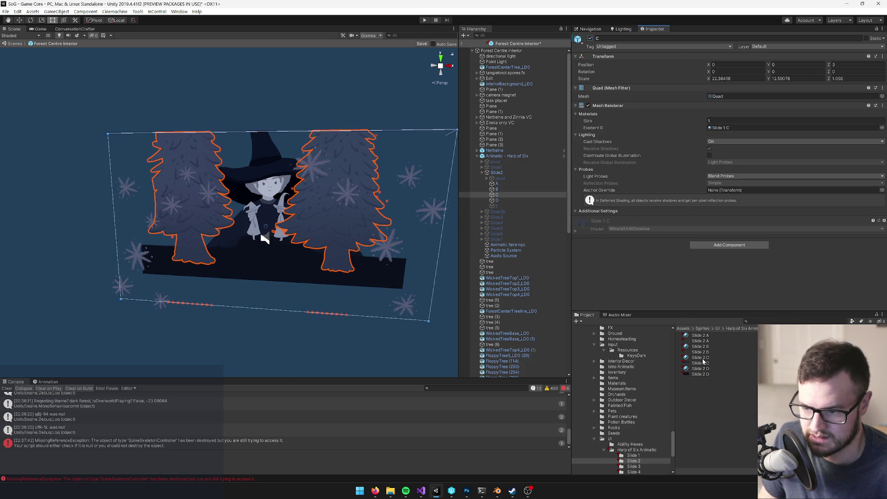
left_click_drag(706, 360, 733, 128)
left_click(497, 200)
left_click_drag(730, 133, 732, 129)
left_click_drag(305, 277, 292, 302)
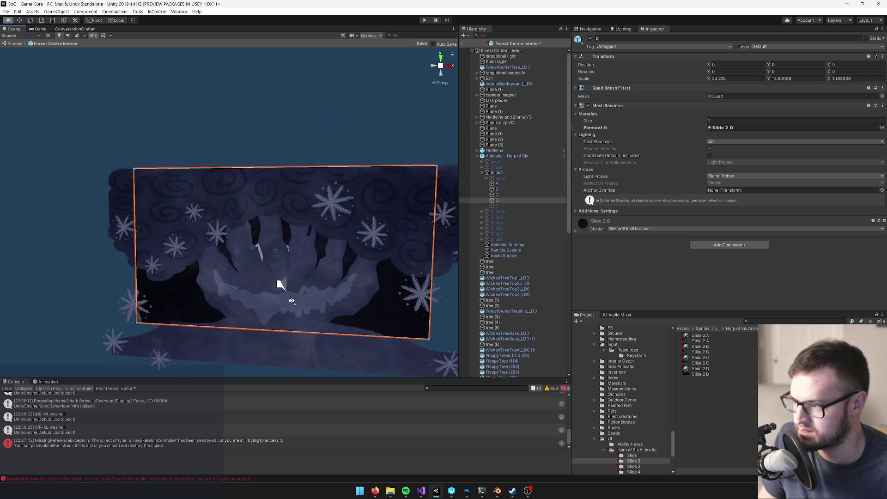
scroll(292, 301, "up", 10)
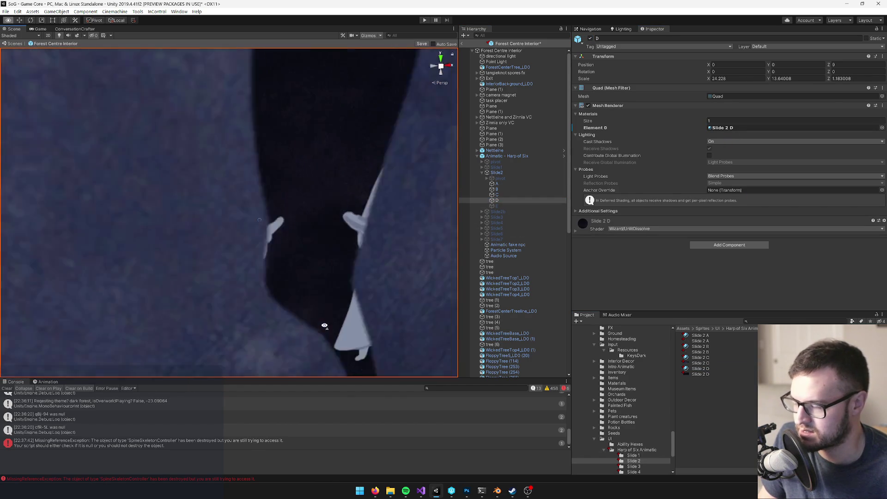
scroll(324, 325, "down", 10)
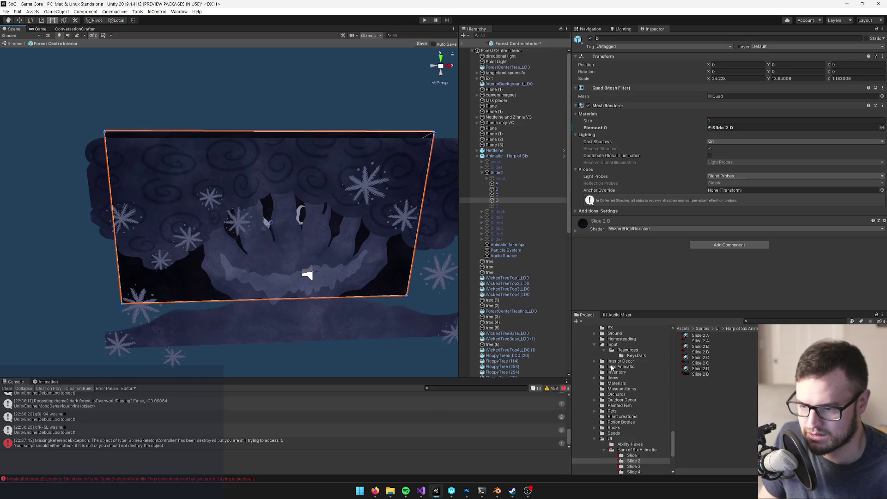
Step: Give Slide2's B quad the Slide 2 C material and its C quad the Slide 2 B material
left_click(497, 194)
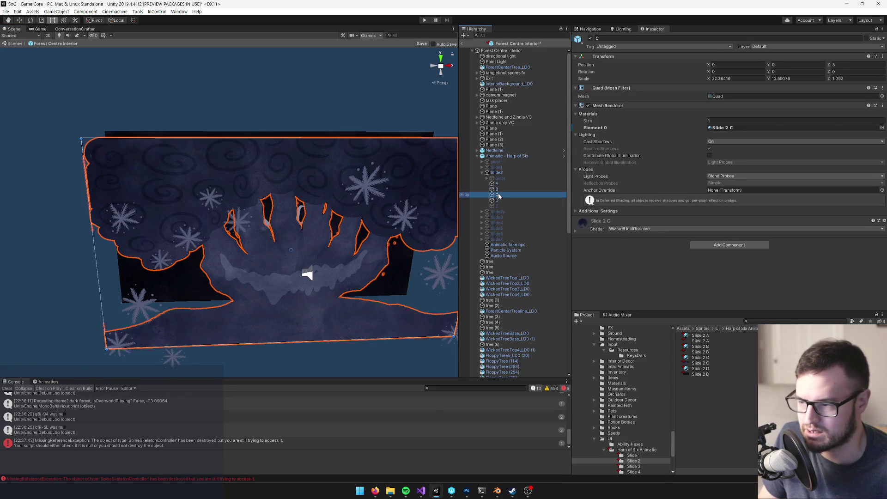
left_click(497, 190)
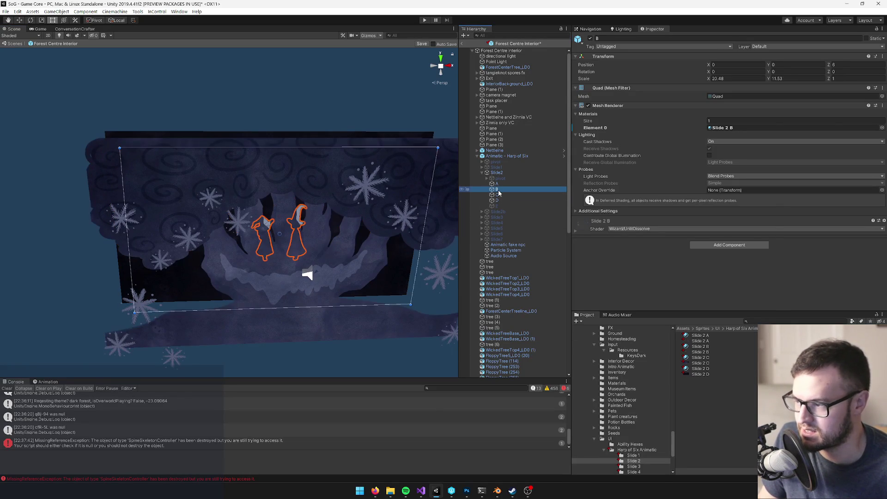
left_click_drag(329, 204, 363, 205)
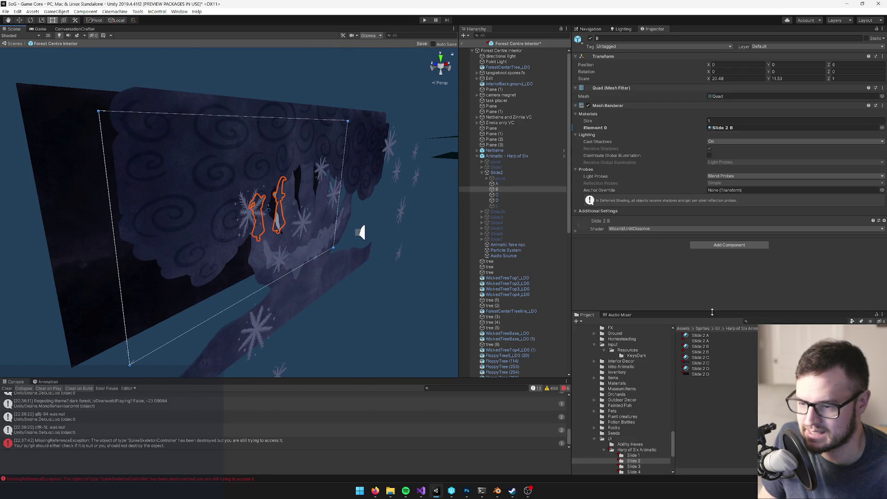
left_click_drag(707, 360, 737, 131)
right_click(738, 132)
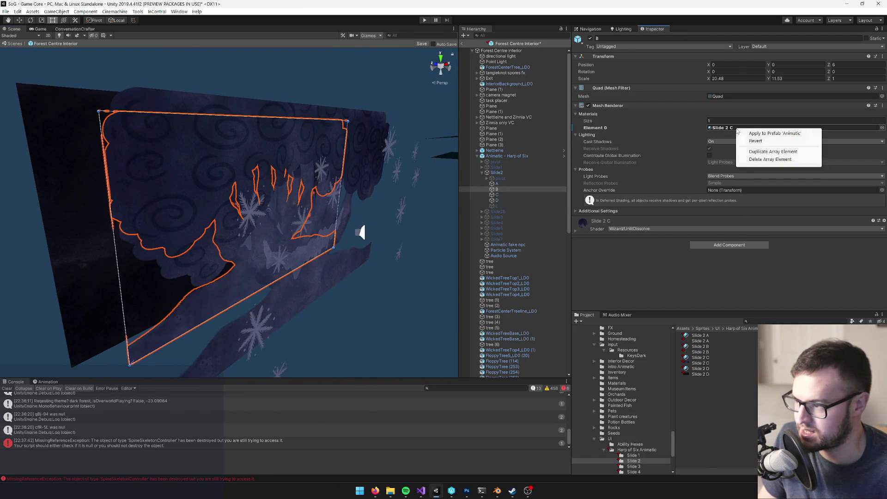
left_click(481, 213)
left_click(497, 195)
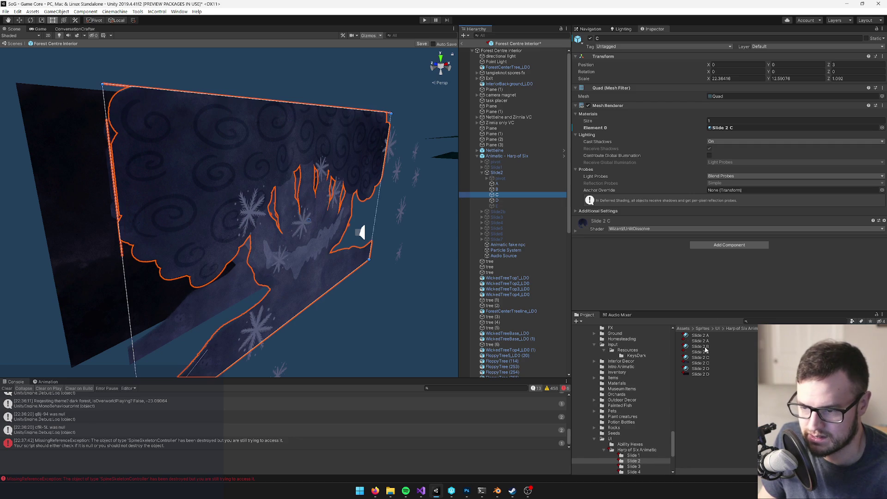
left_click_drag(705, 349, 748, 129)
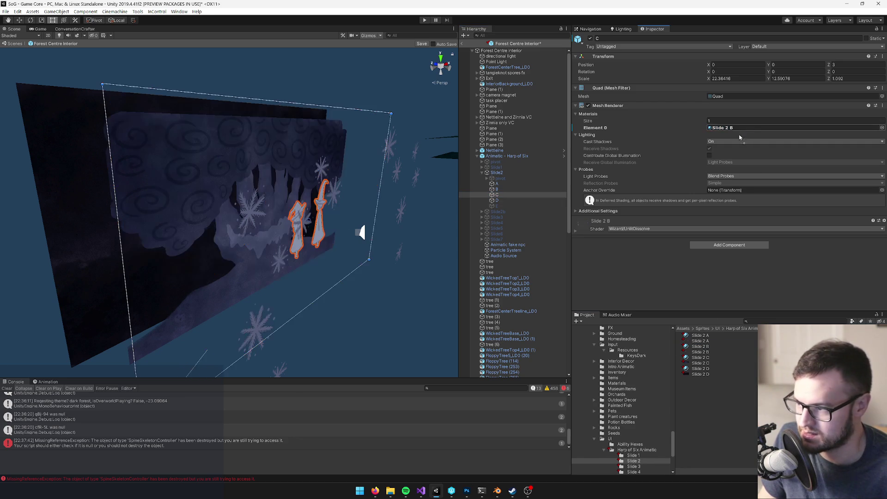
mouse_move(327, 235)
left_mouse_down()
mouse_move(247, 235)
mouse_move(281, 236)
left_mouse_up()
left_click(511, 174)
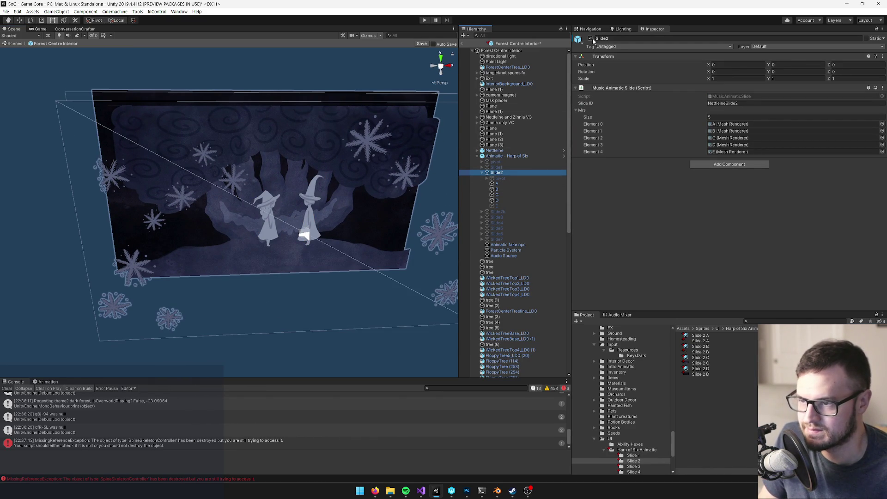
Step: Deactivate Slide2, activate and expand Slide3, and open the Slide 3 artwork folder
key("alt+shift+a")
left_click(497, 212)
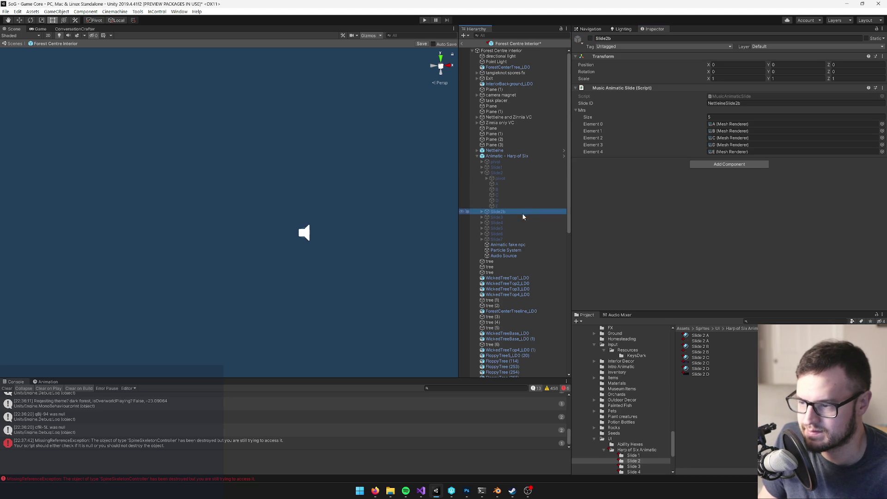
left_click(512, 218)
left_click(590, 38)
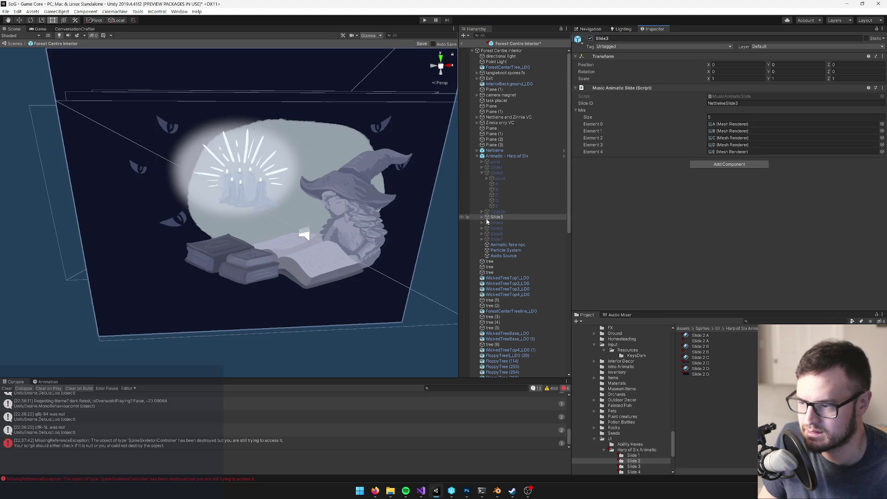
left_click(483, 217)
left_click(494, 229)
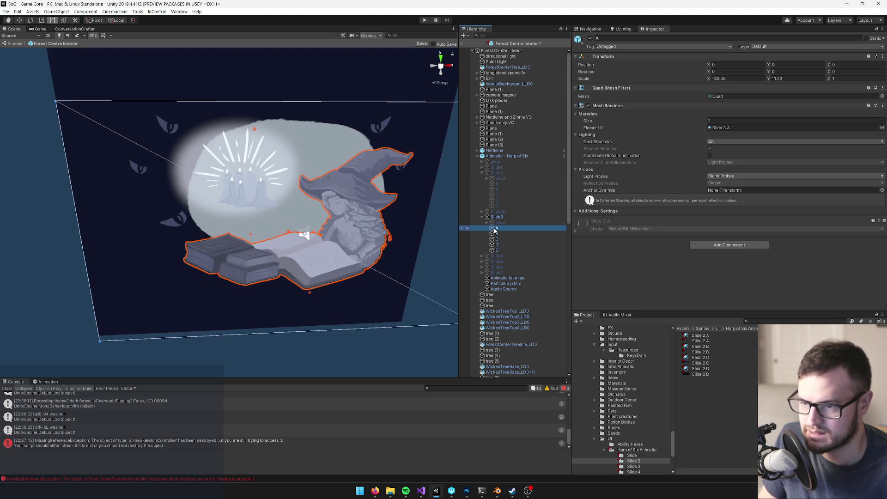
left_click(633, 466)
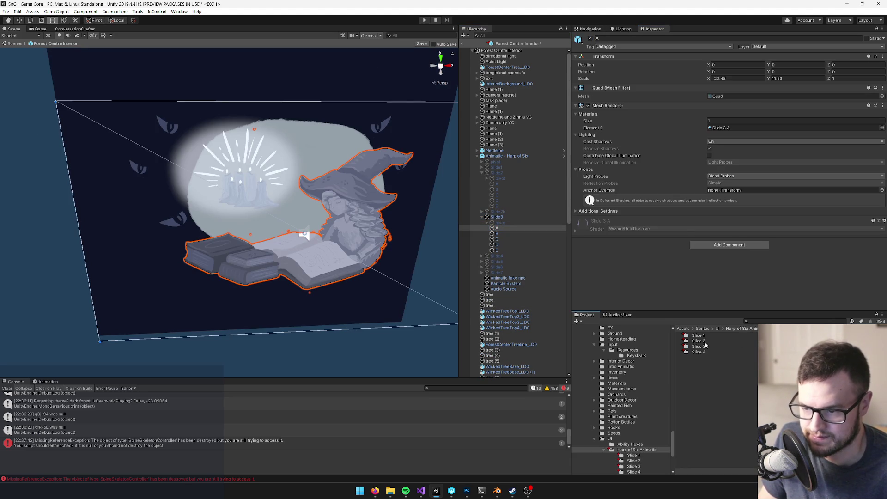
left_click(497, 216)
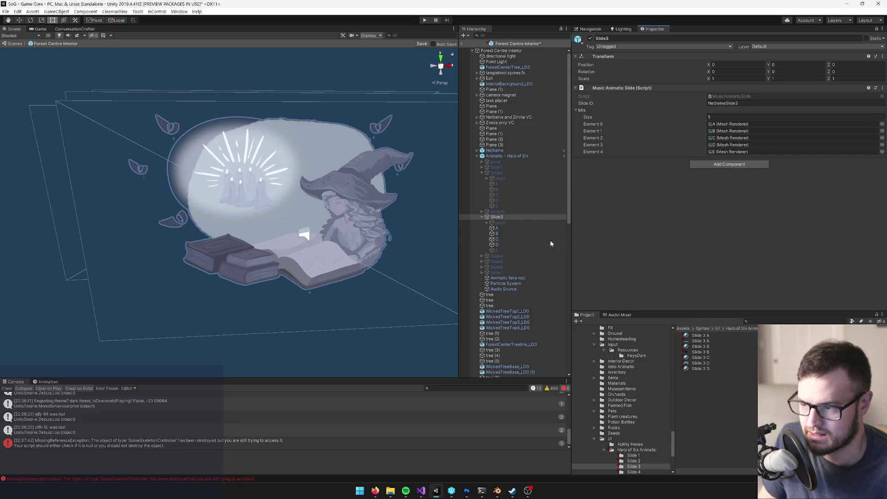
left_click(494, 228)
Step: Assign the Slide 3 A, B, C and D materials to Slide3's A–D quads
mouse_move(700, 336)
left_mouse_down()
mouse_move(735, 295)
mouse_move(730, 128)
left_mouse_up()
left_click(499, 234)
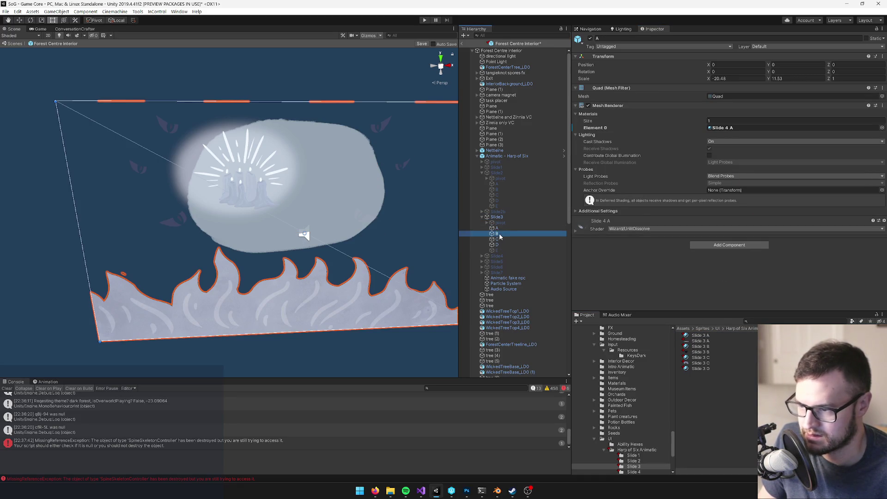
left_click_drag(704, 351, 727, 128)
left_click(497, 240)
left_click_drag(701, 357, 724, 128)
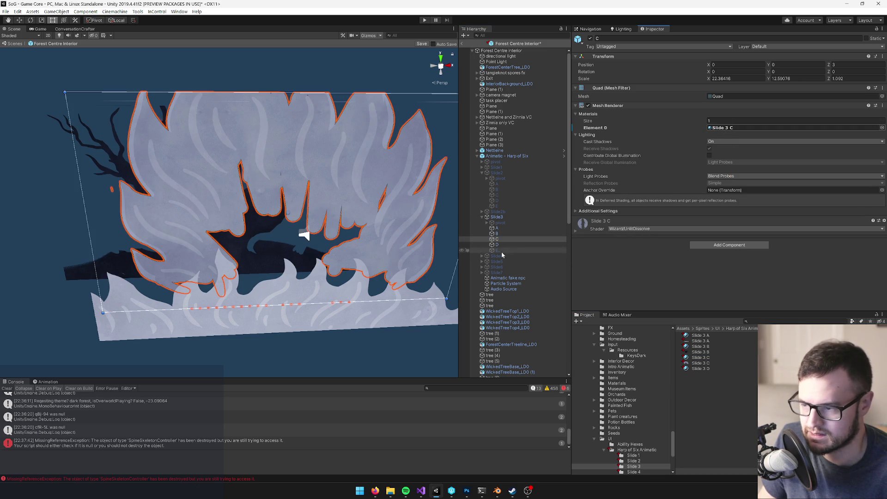
left_click(497, 245)
mouse_move(700, 369)
left_mouse_down()
mouse_move(737, 152)
mouse_move(732, 131)
left_mouse_up()
scroll(324, 231, "up", 6)
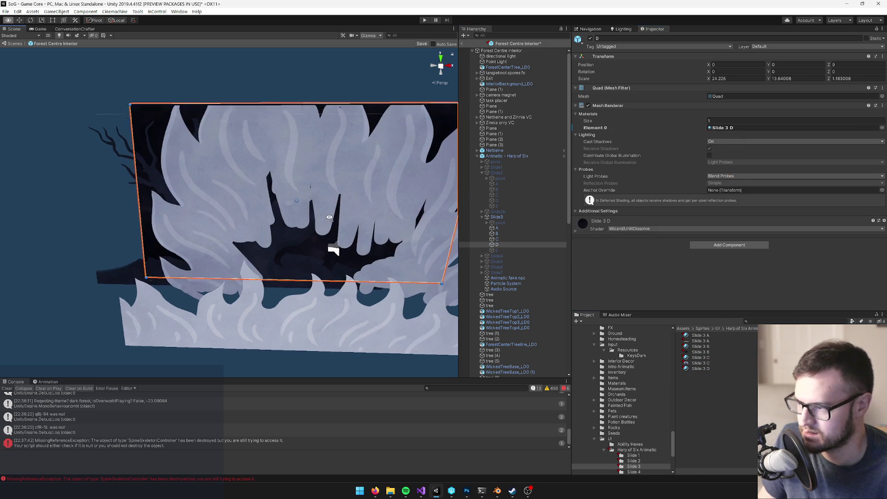
mouse_move(329, 217)
left_mouse_down()
mouse_move(412, 199)
mouse_move(424, 210)
mouse_move(359, 200)
left_mouse_up()
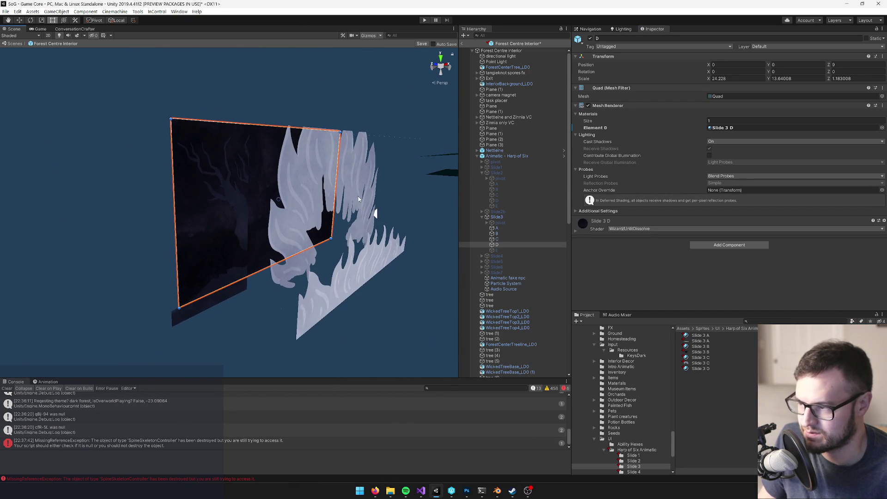
left_click(500, 239)
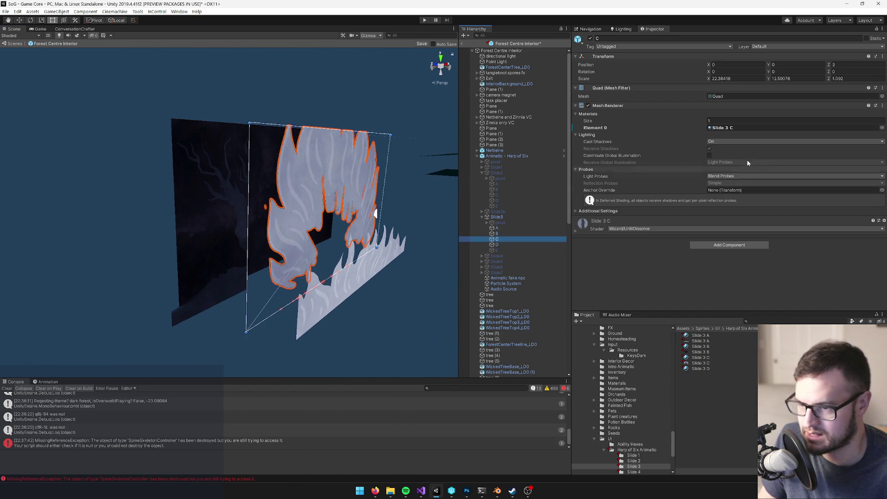
left_click(882, 127)
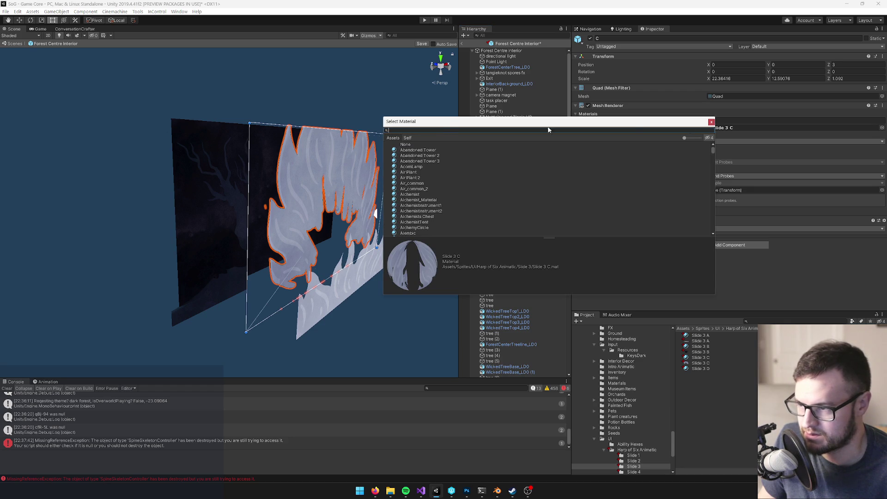
Step: Swap materials so Slide3's C quad uses Slide 3 B and its B quad uses Slide 3 C
left_click(714, 128)
left_click_drag(699, 351, 730, 130)
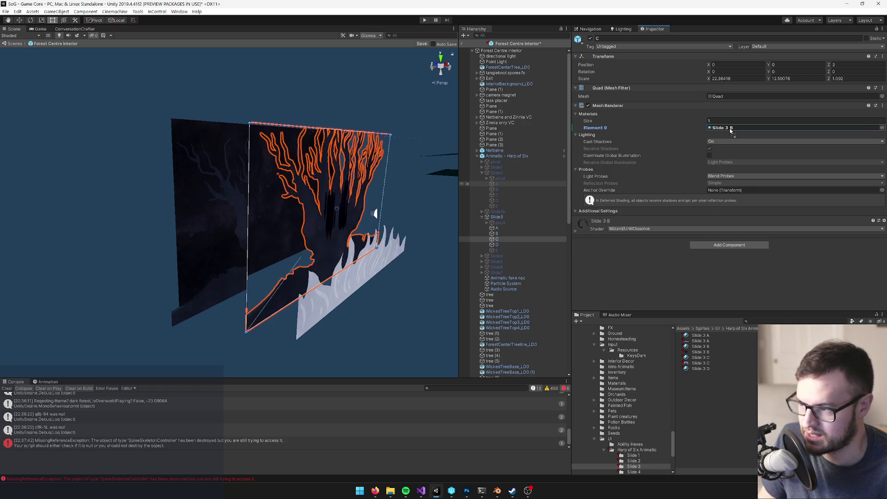
left_click(496, 234)
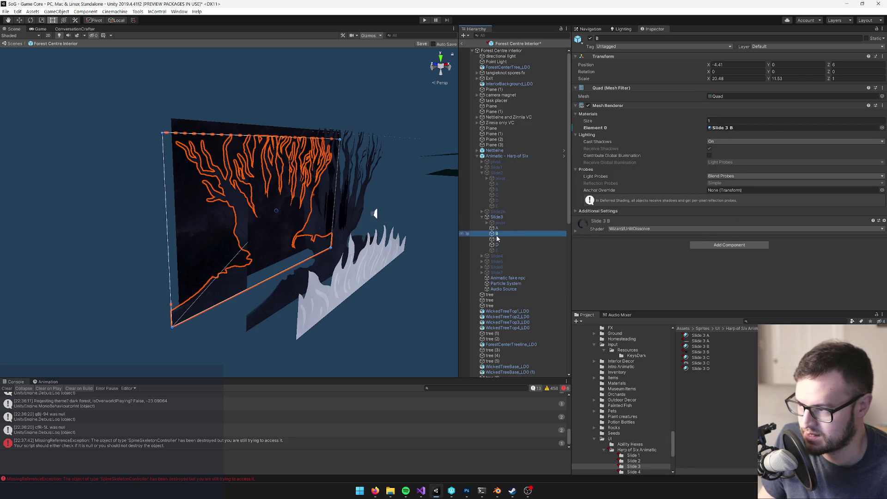
left_click_drag(703, 360, 725, 129)
left_click_drag(312, 242, 231, 248)
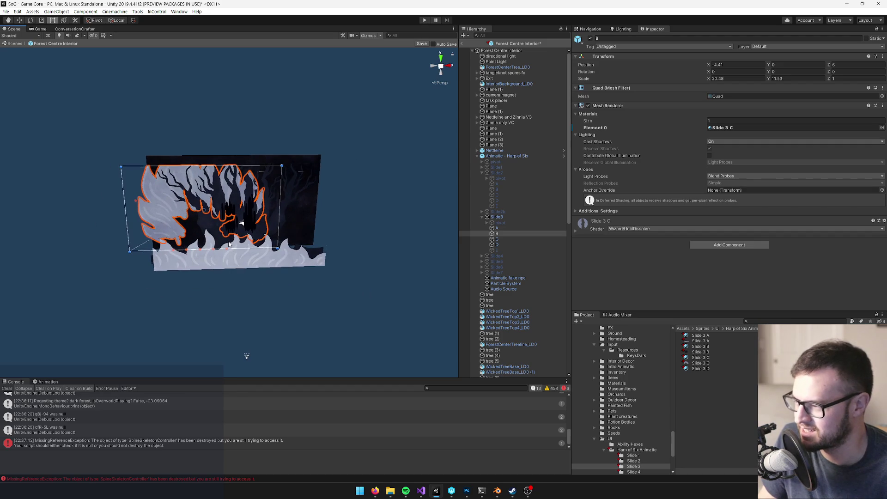
key("alt+Tab")
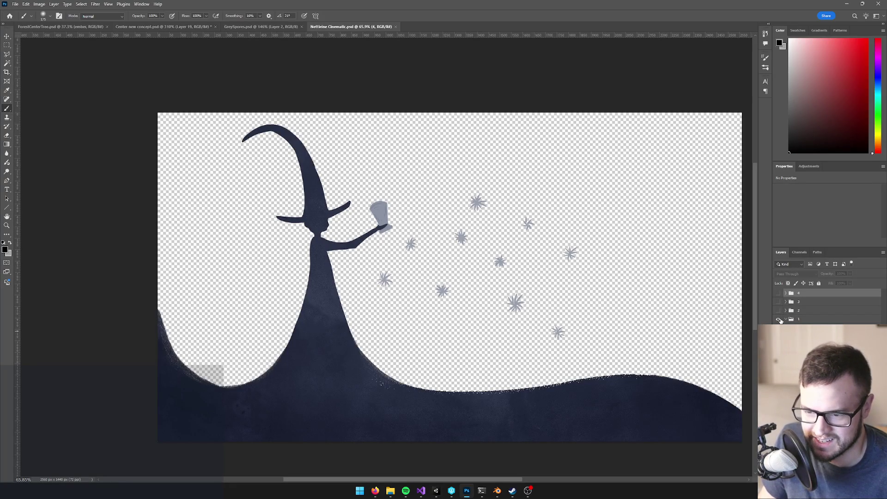
Step: In Nettleine Cinematic, hide layer group 1 and show and select group 3's flame artwork
left_click(780, 320)
left_click(778, 303)
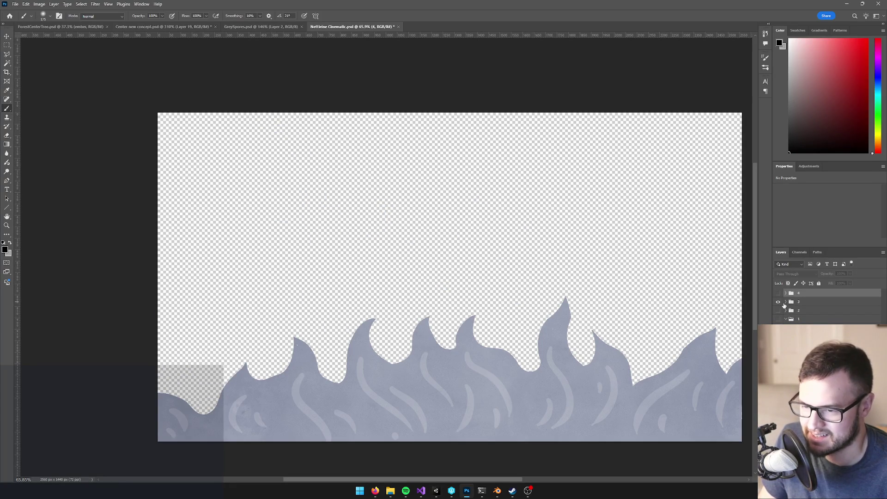
left_click(784, 304)
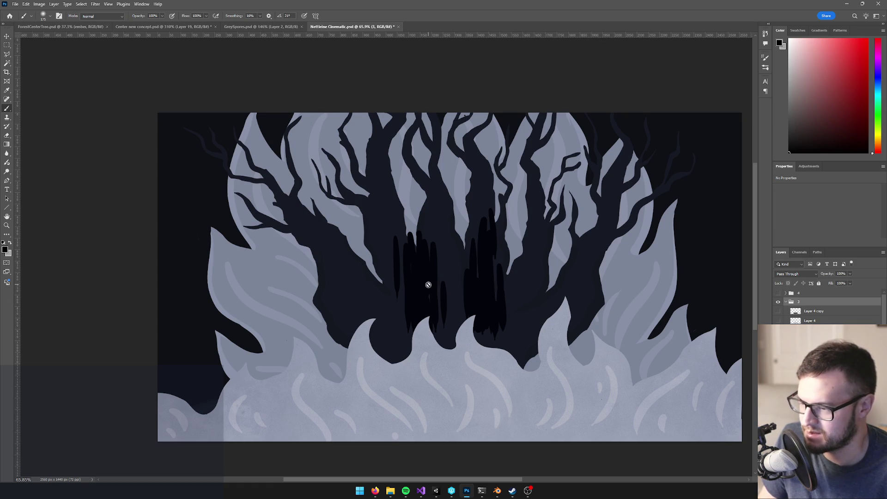
key("alt+Tab")
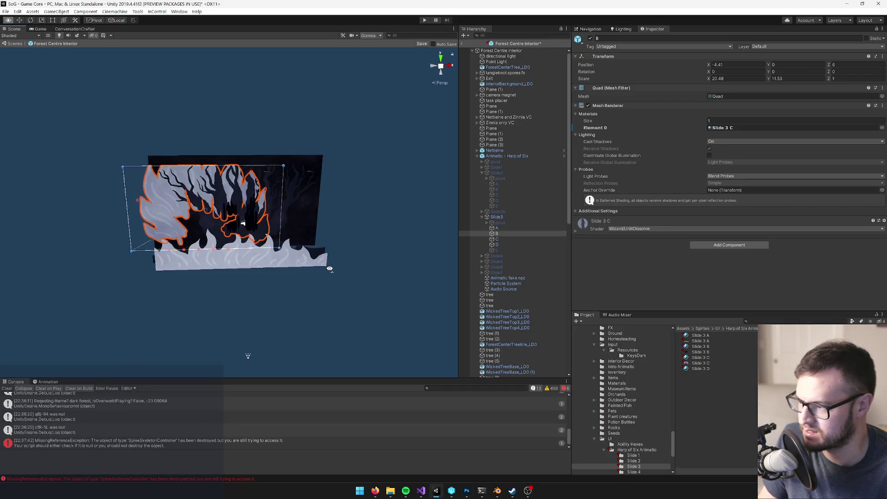
Step: Set Slide3 layer B's Transform Position X to 0
left_click_drag(329, 269, 265, 250)
left_click_drag(240, 217, 292, 210)
type("0")
key("Return")
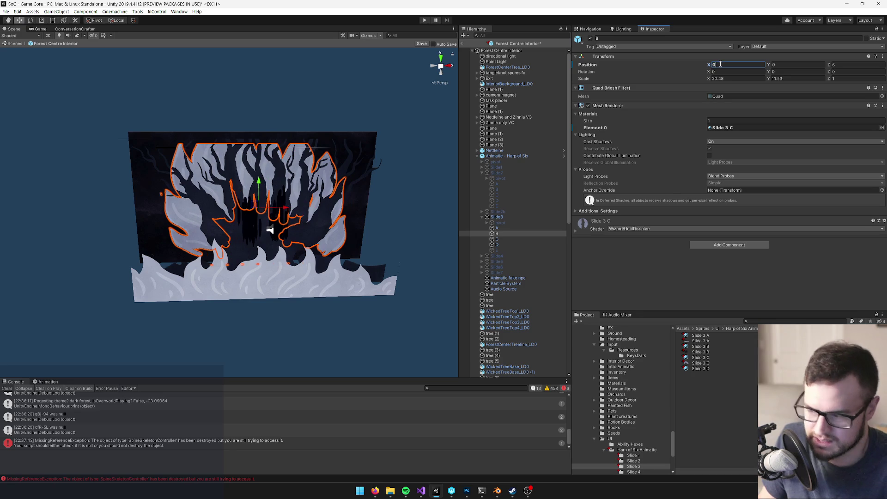
left_click_drag(284, 301, 291, 300)
left_click(500, 239)
left_click(500, 246)
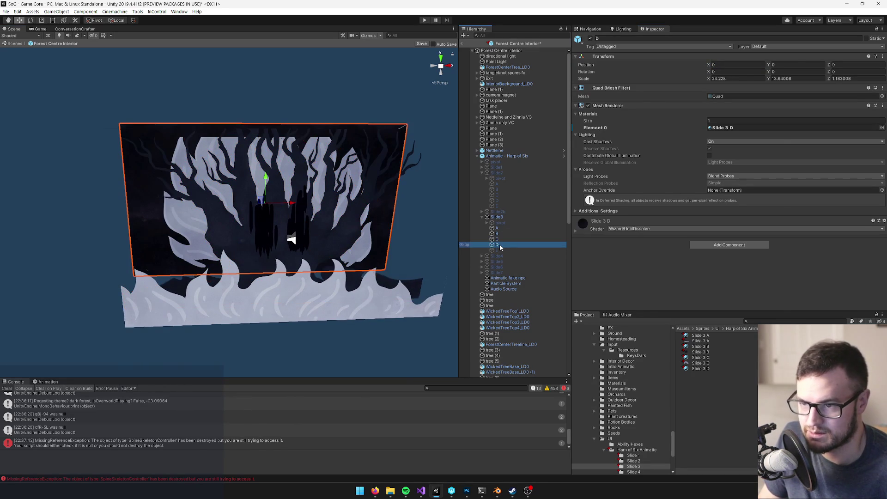
left_click(500, 239)
mouse_move(287, 233)
left_mouse_down()
mouse_move(311, 232)
mouse_move(245, 244)
mouse_move(276, 237)
left_mouse_up()
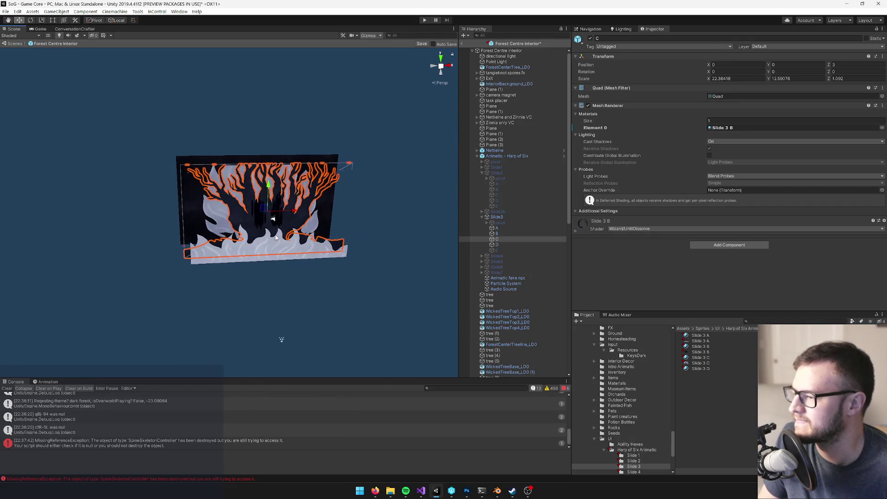
Step: Scale layer B up uniformly to about 21.2992 × 11.9912 × 1.04
left_click(506, 235)
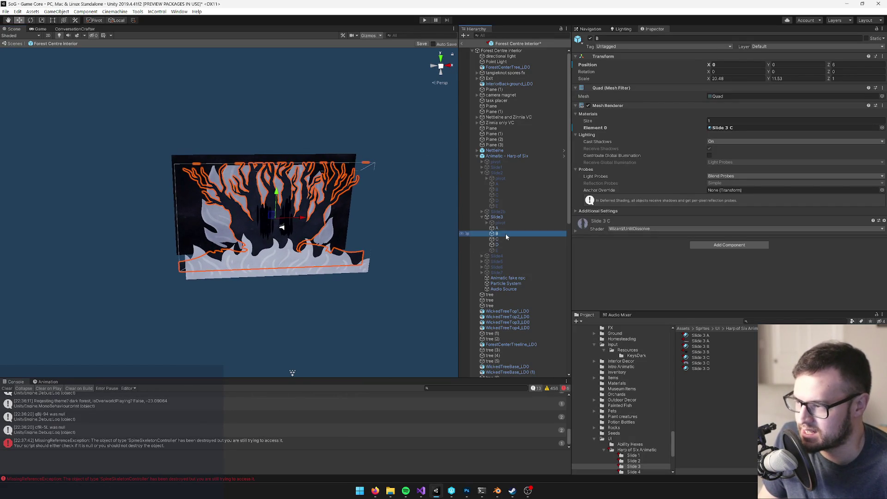
mouse_move(270, 212)
left_mouse_down()
mouse_move(410, 212)
mouse_move(296, 217)
left_mouse_up()
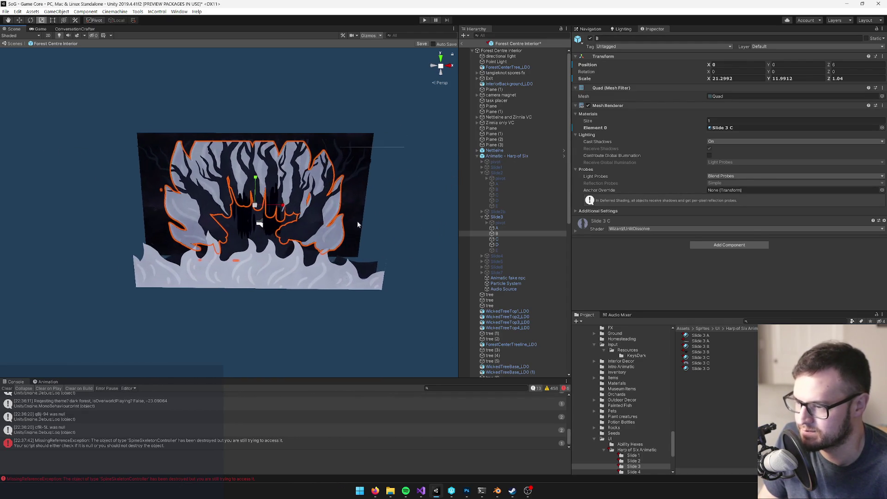
left_click(497, 244)
right_click(497, 249)
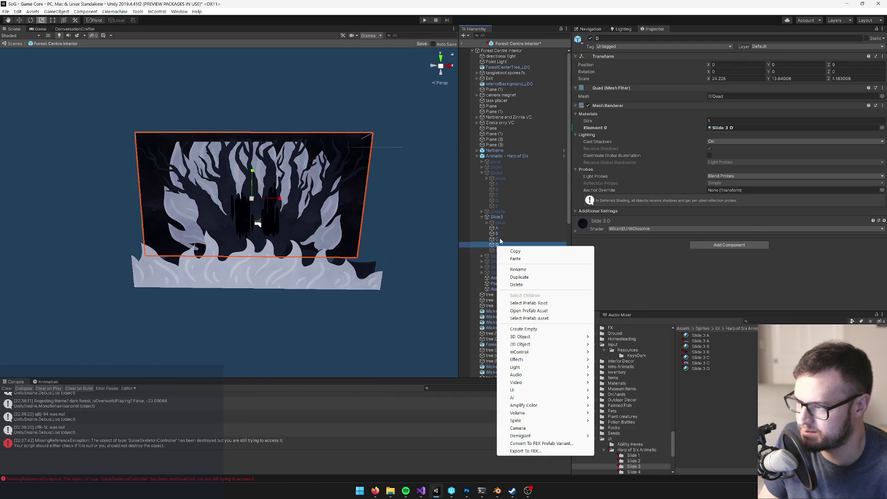
left_click(499, 245)
left_click(497, 217)
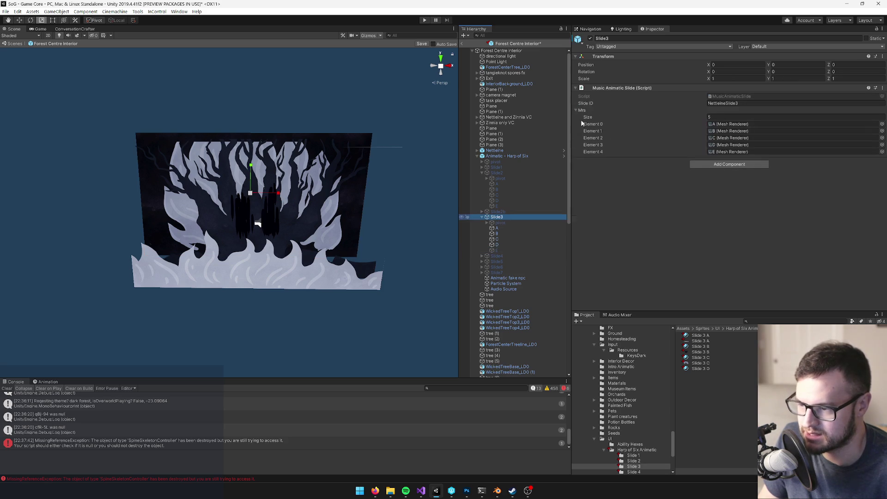
Step: Hide Slide3, show Slide4, and give its A layer the Slide 4 A material
left_click(590, 39)
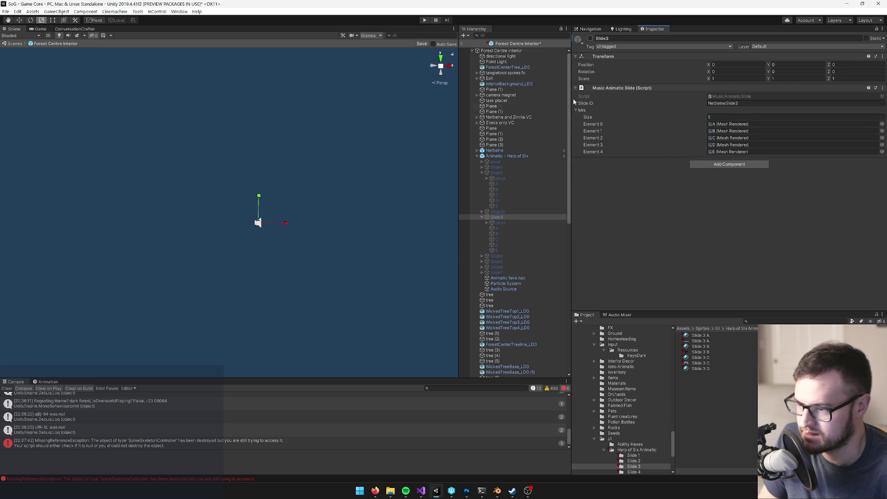
left_click(531, 256)
left_click(590, 38)
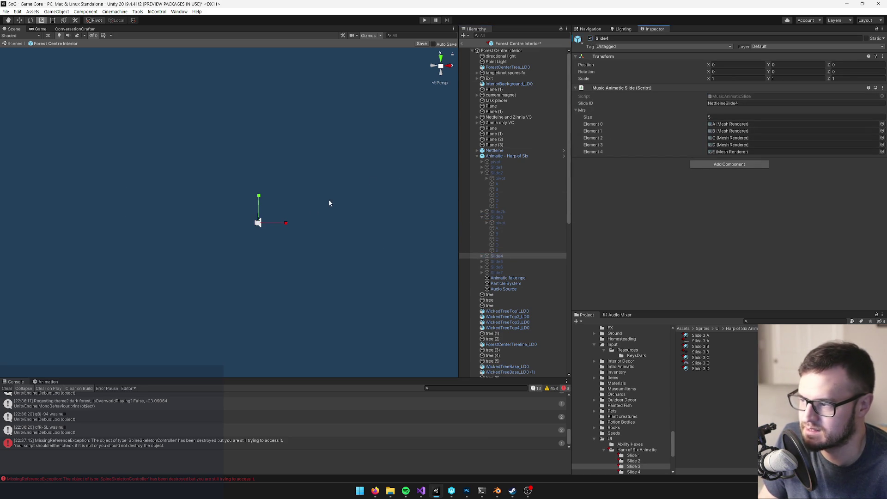
left_click(482, 256)
left_click(496, 267)
left_click(634, 471)
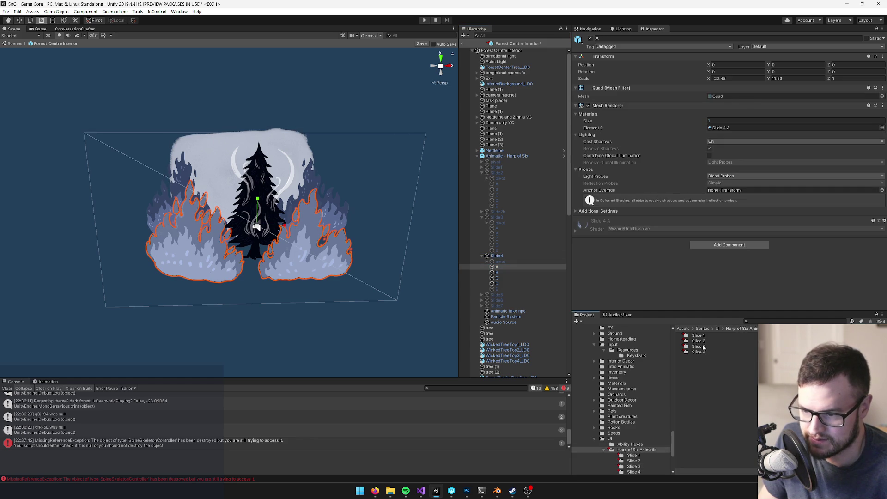
left_click(496, 256)
left_click(497, 267)
left_click(725, 128)
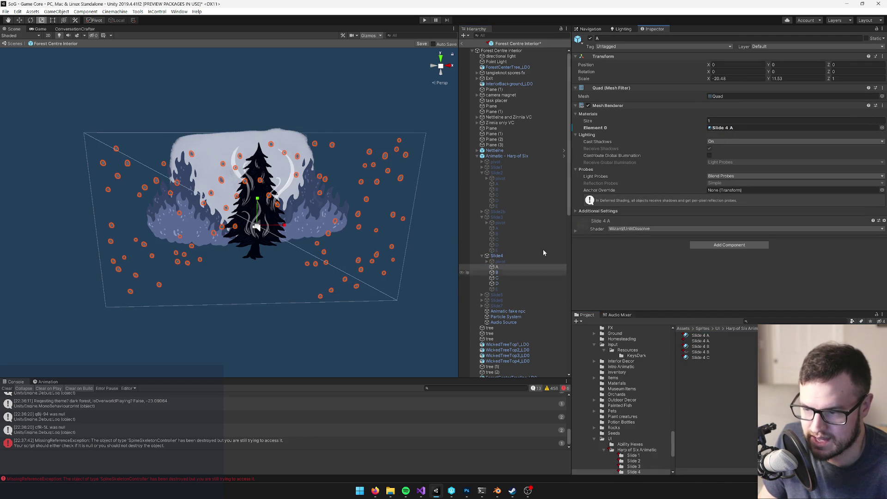
Step: Assign Slide 4 B to Slide4's B layer and Slide 4 C to layers C and D
left_click(501, 271)
left_click(701, 345)
left_click_drag(702, 344, 725, 127)
left_click(497, 279)
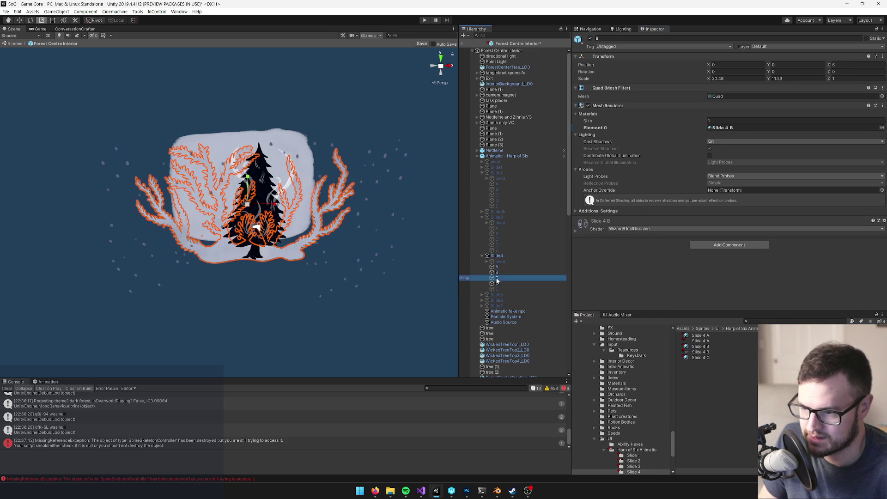
left_click_drag(699, 359, 725, 129)
left_click(497, 283)
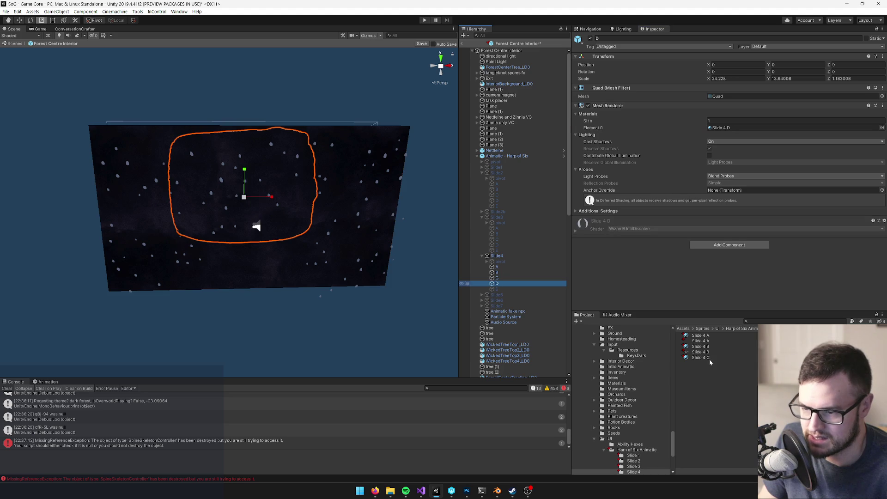
left_click(797, 321)
left_click_drag(708, 359, 725, 128)
left_click(497, 277)
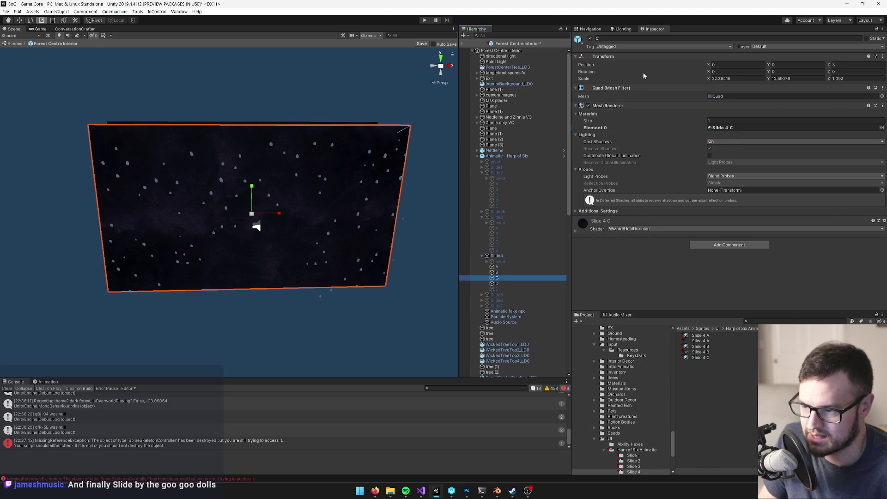
mouse_move(305, 182)
left_mouse_down()
mouse_move(319, 180)
mouse_move(309, 180)
mouse_move(382, 234)
mouse_move(299, 150)
left_mouse_up()
scroll(300, 152, "down", 3)
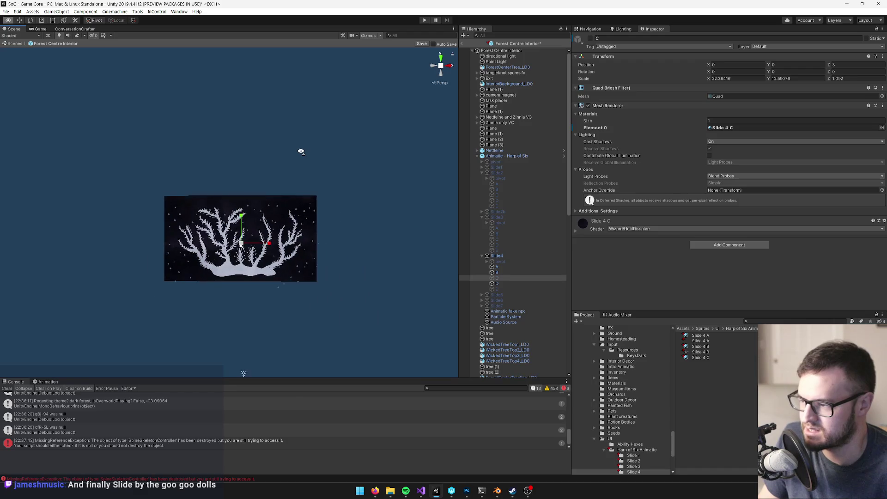
scroll(300, 149, "up", 3)
left_click(497, 283)
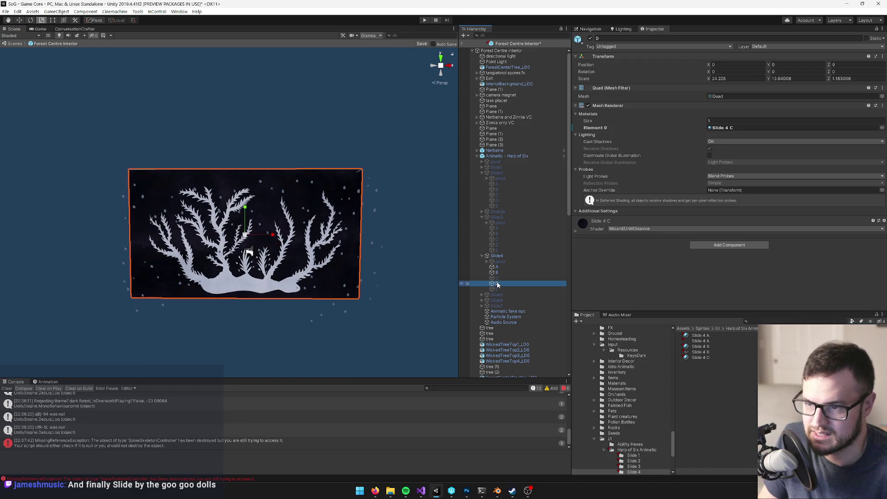
scroll(240, 370, "down", 3)
scroll(278, 237, "up", 2)
scroll(278, 237, "up", 1)
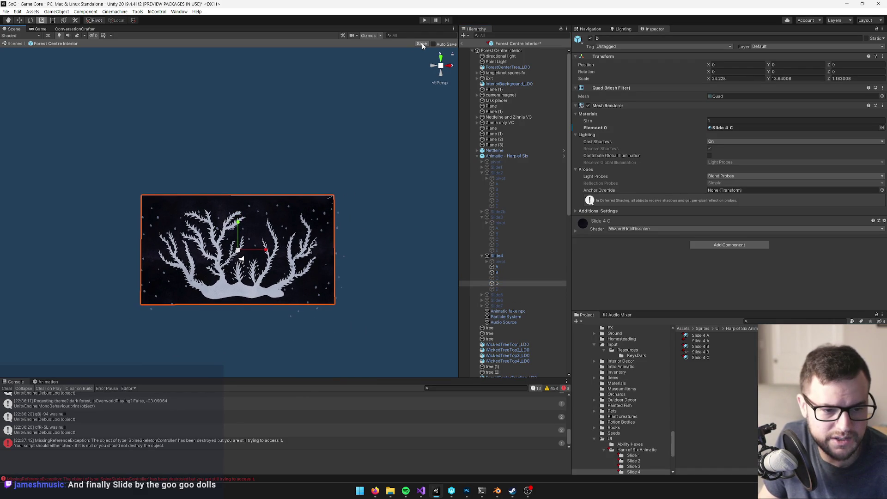
Step: Save the Forest Centre Interior prefab
left_click(422, 44)
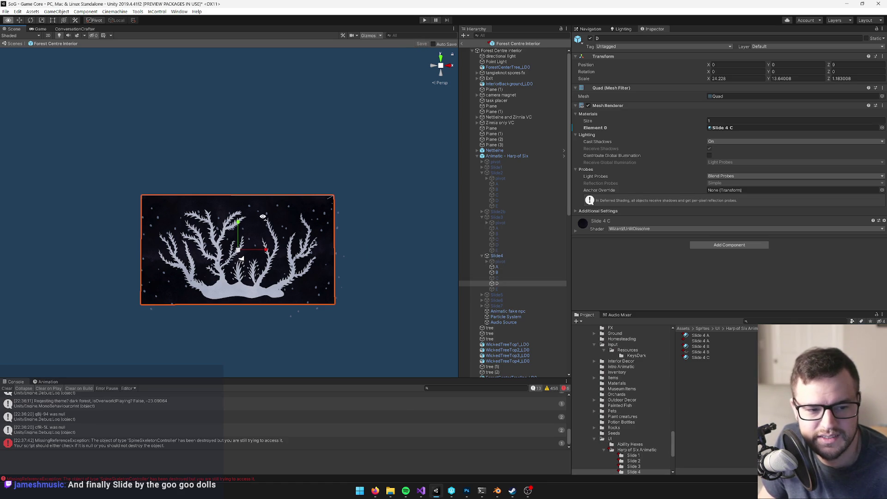
left_click_drag(180, 228, 210, 218)
left_click(508, 250)
left_click(506, 256)
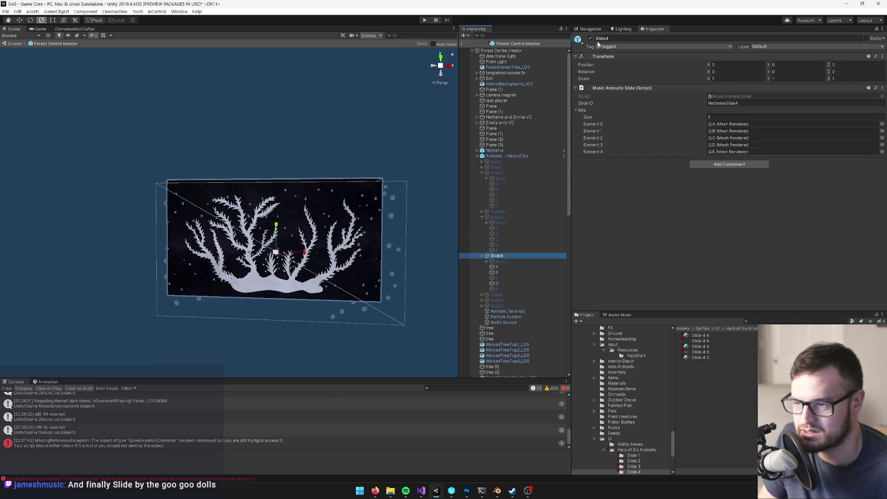
Step: Reactivate Slide2 and save the Forest Centre Interior prefab
left_click(499, 173)
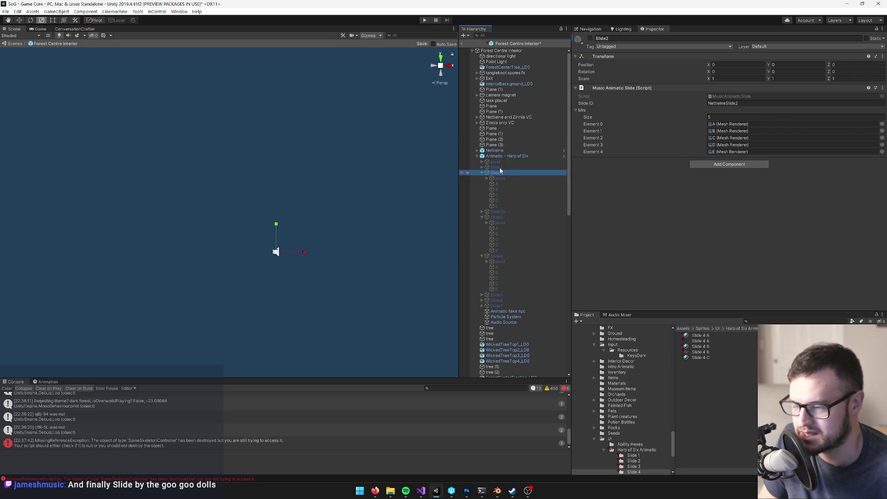
left_click(590, 38)
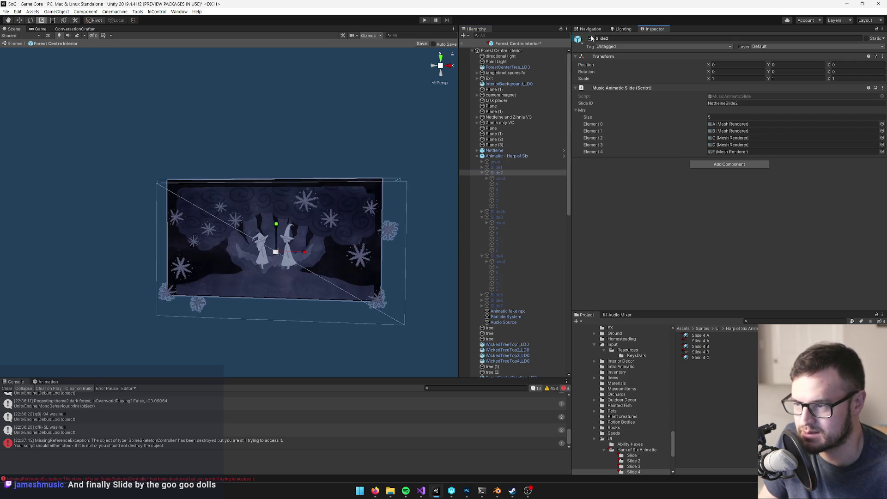
left_click(420, 44)
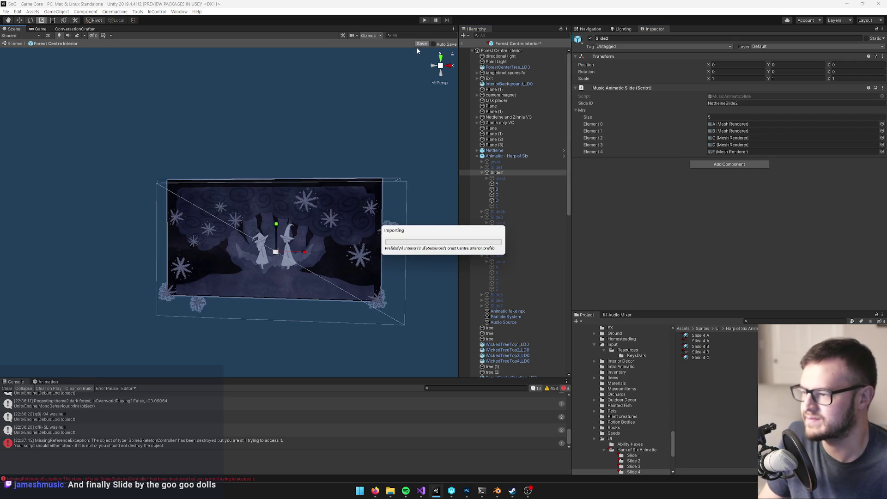
Step: Deactivate the whole Animatic - Harp of Six object and re-save the prefab
left_click_drag(406, 117, 351, 164)
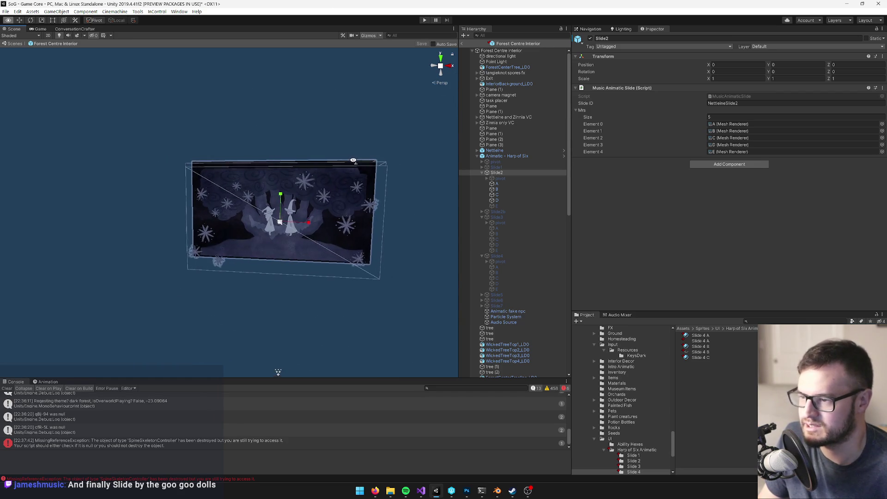
scroll(350, 164, "down", 2)
scroll(352, 164, "up", 3)
left_click(506, 156)
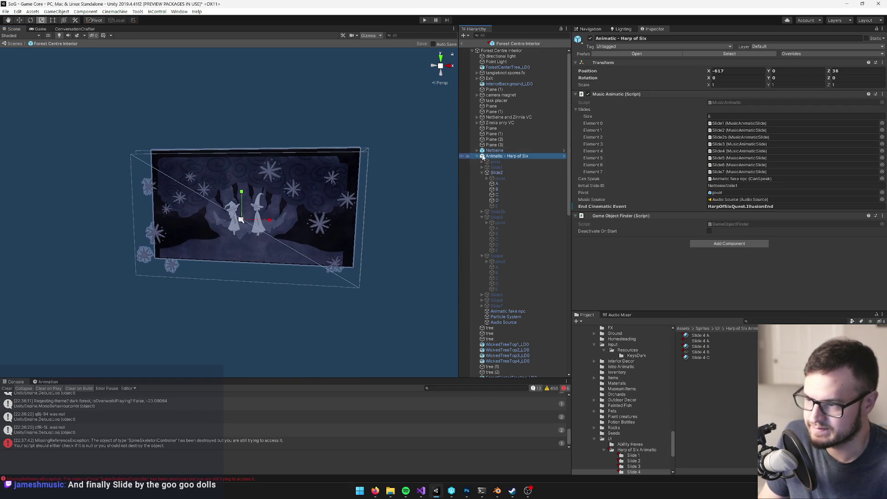
left_click(477, 156)
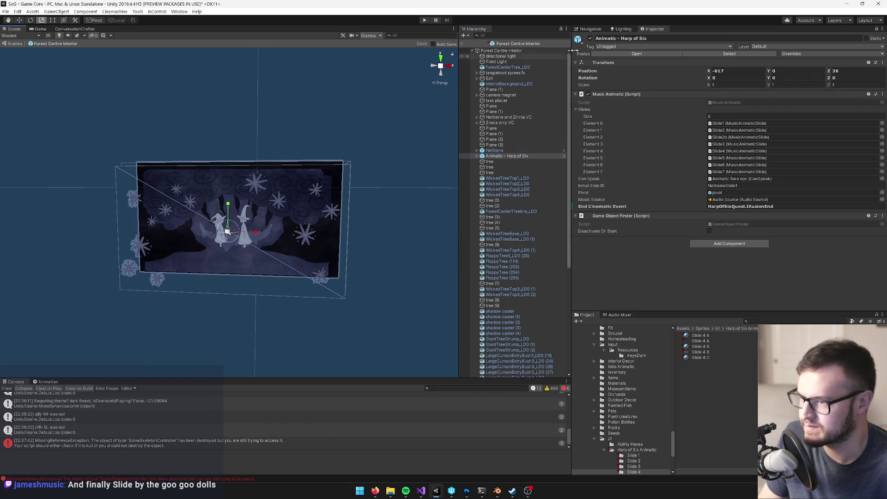
left_click(591, 39)
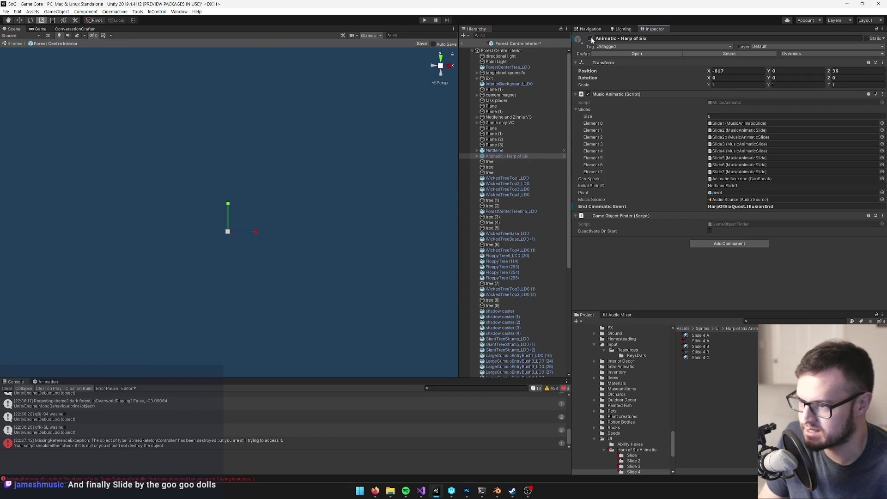
mouse_move(313, 188)
left_mouse_down()
mouse_move(253, 224)
mouse_move(304, 178)
left_mouse_up()
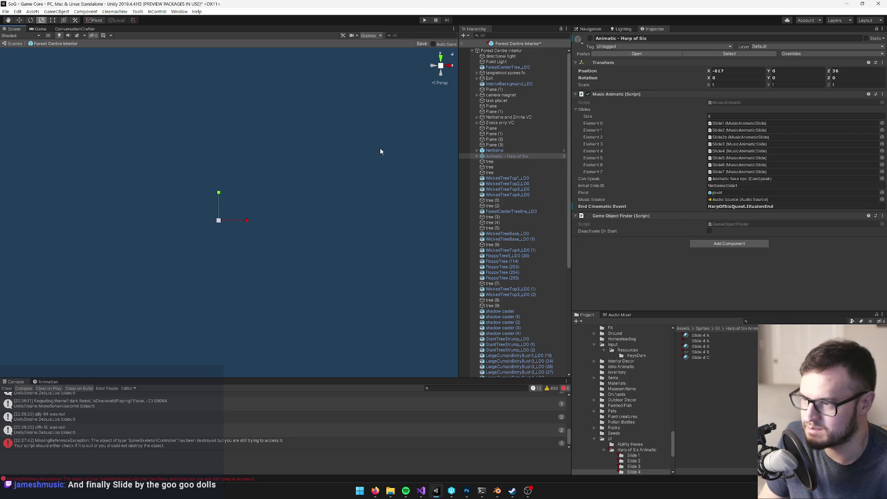
left_click(422, 43)
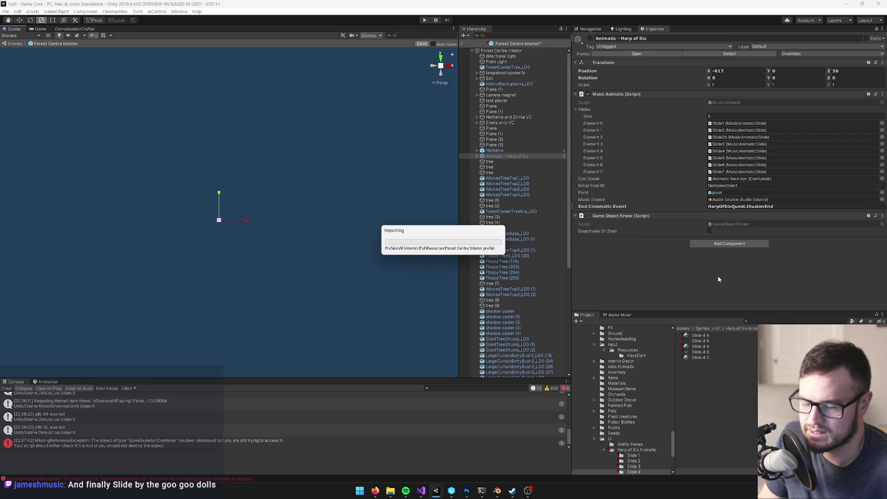
left_click(755, 321)
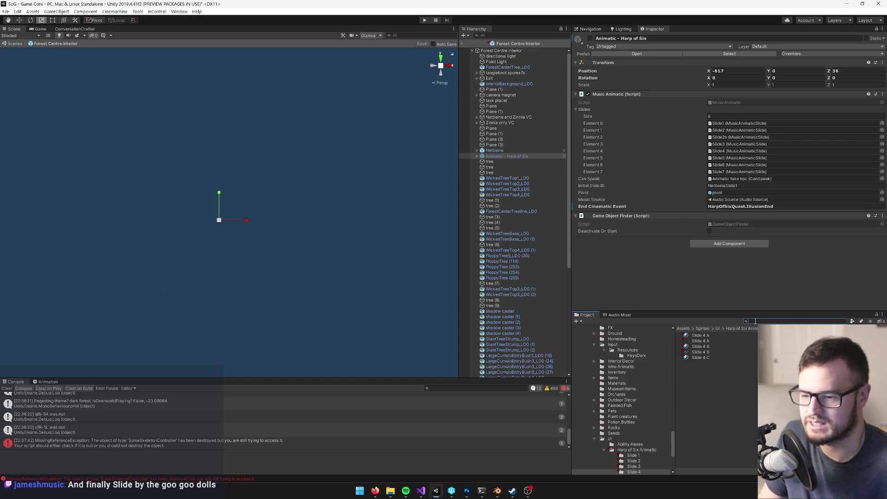
type("music")
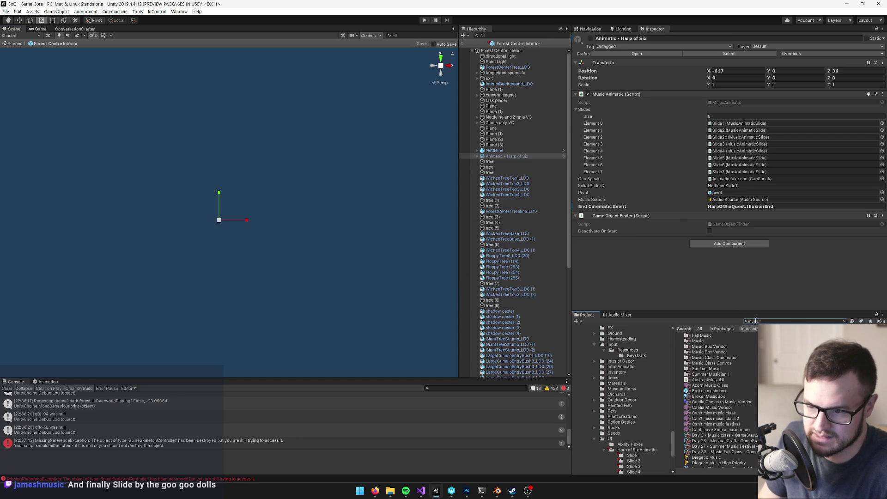
type(" class int")
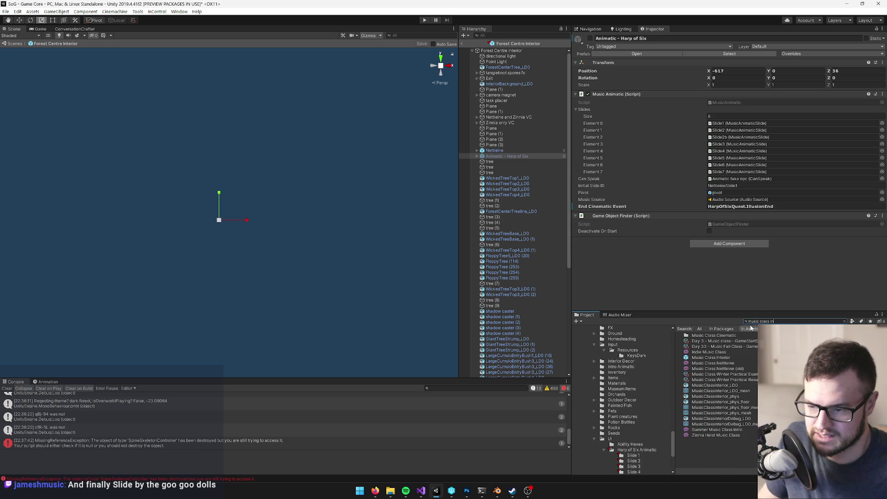
left_click(717, 335)
left_click(728, 65)
scroll(385, 128, "down", 5)
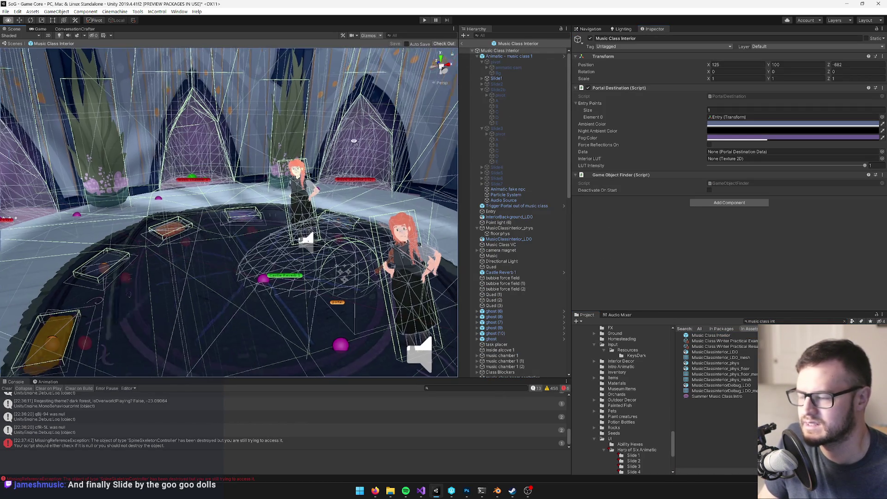
left_click(782, 322)
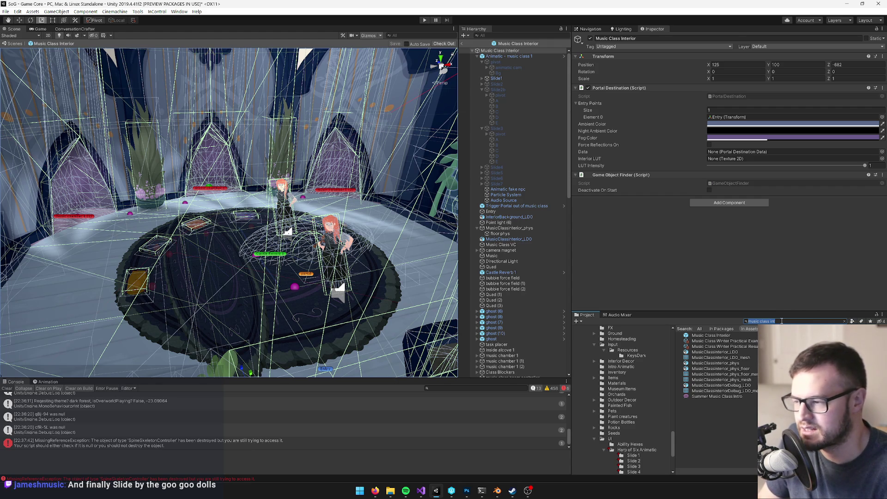
type("centre")
left_click(713, 342)
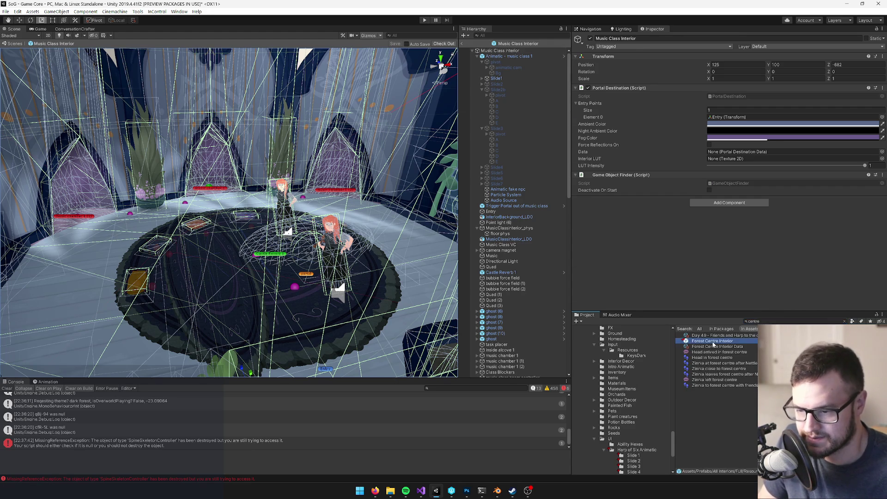
double_click(712, 342)
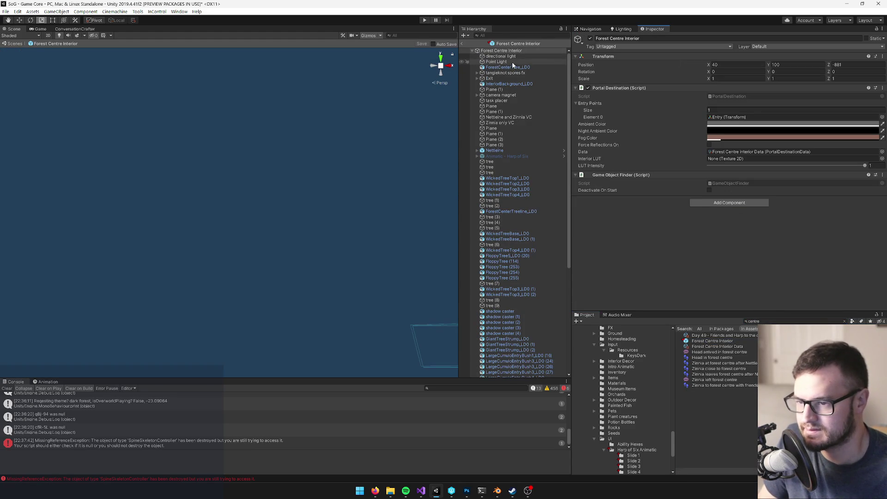
left_click(507, 156)
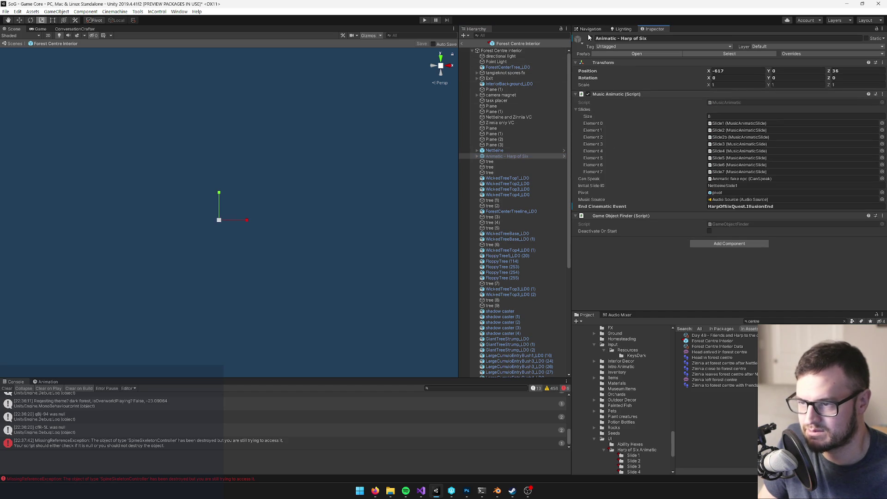
Step: Activate the Animatic - Harp of Six object and bring its slide into view
left_click(589, 39)
scroll(342, 166, "up", 5)
mouse_move(342, 166)
left_mouse_down()
mouse_move(359, 154)
mouse_move(334, 162)
left_mouse_up()
scroll(336, 161, "up", 2)
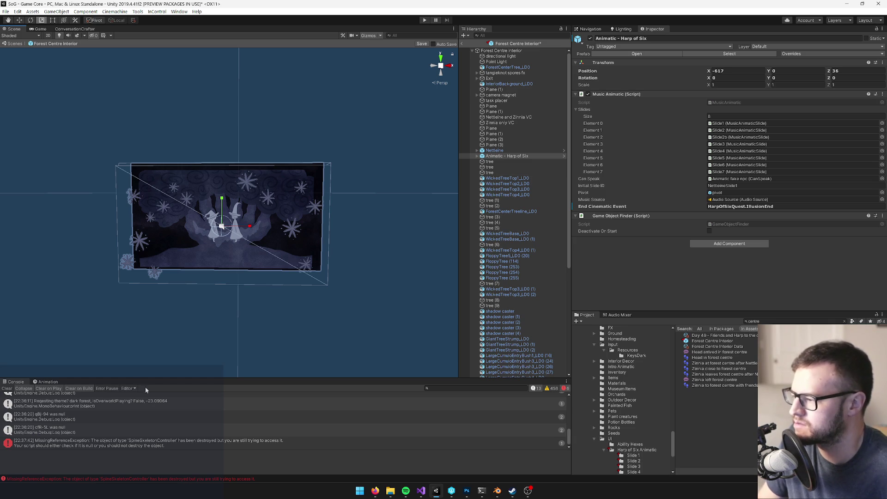
Step: Clear the Console and expand the animatic to inspect its Audio Source
left_click(8, 389)
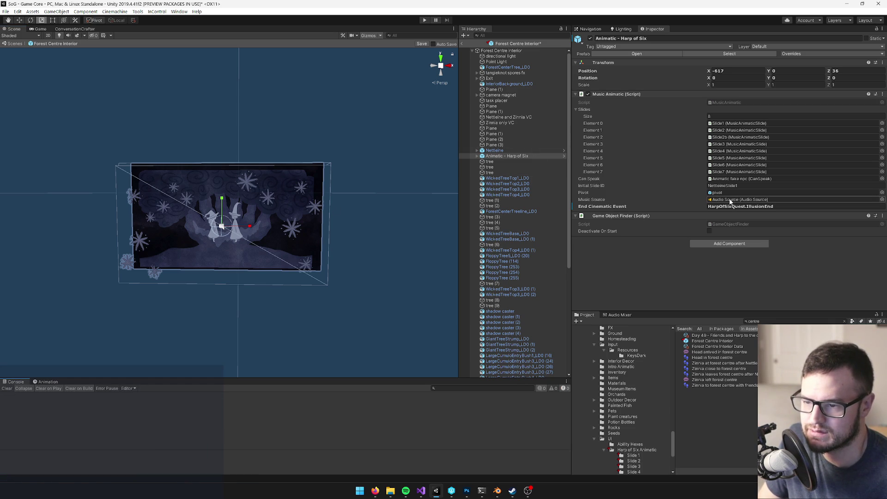
left_click(481, 156)
left_click(477, 156)
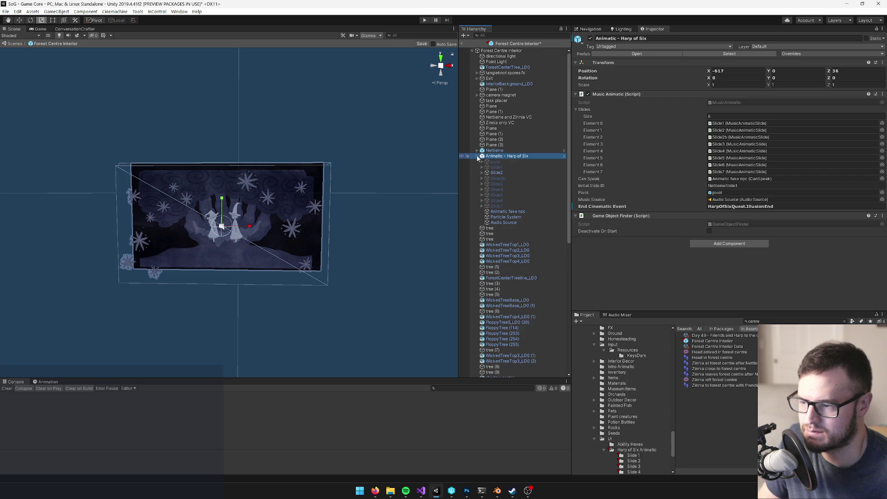
left_click(504, 224)
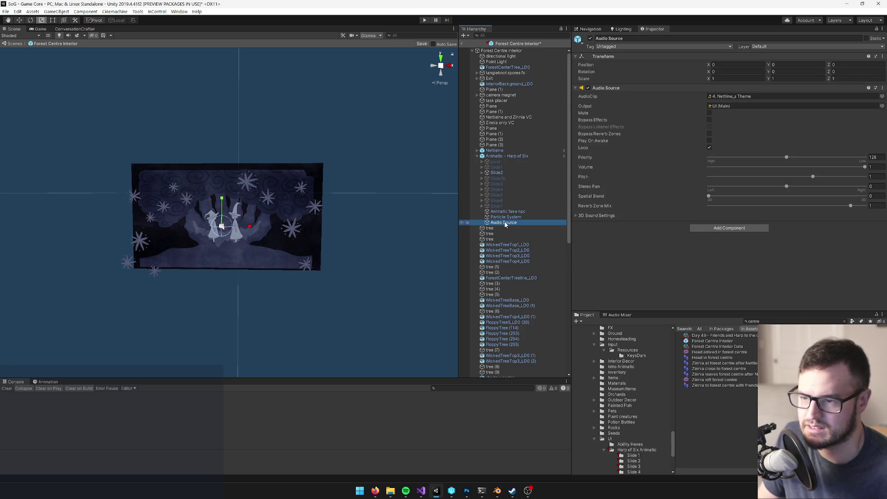
Step: Ping the Audio Source's assigned clip, then search the Project window for audio clips
left_click(736, 98)
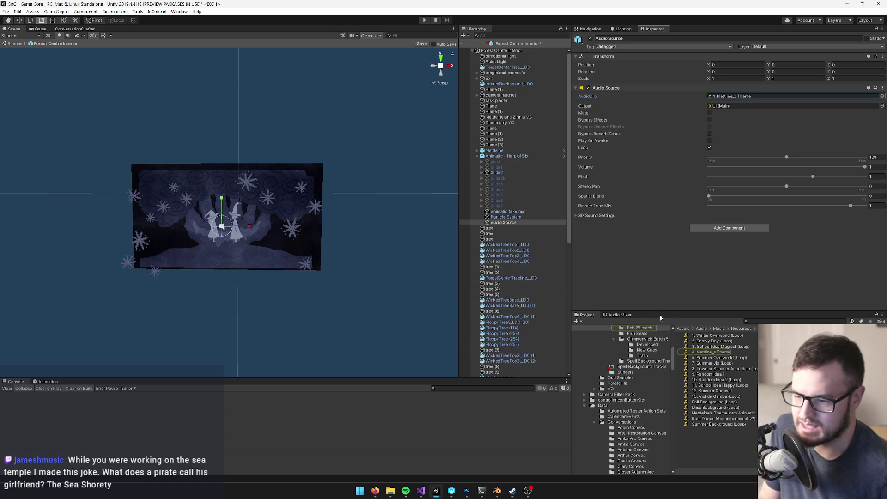
left_click(755, 321)
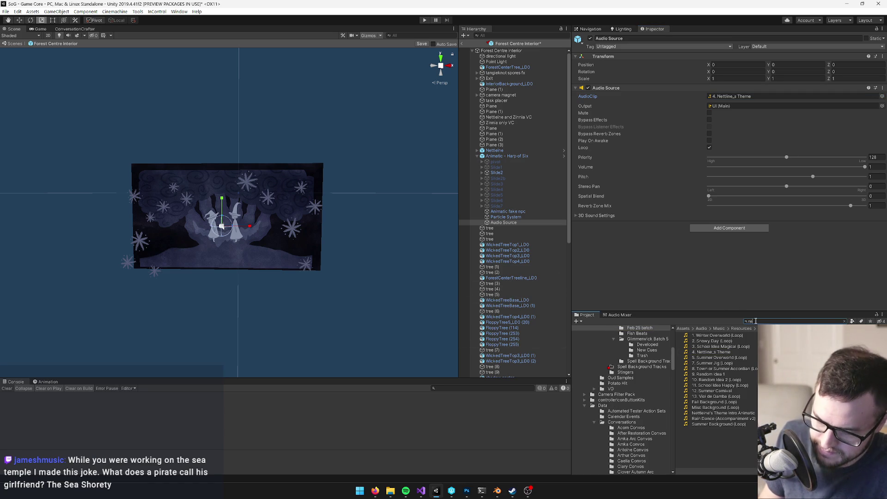
type("ttle")
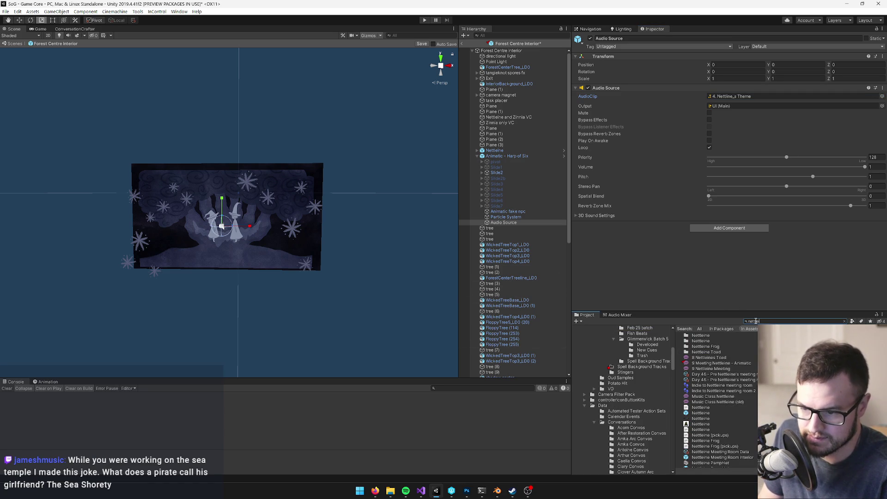
key("ctrl+a")
key("BackSpace")
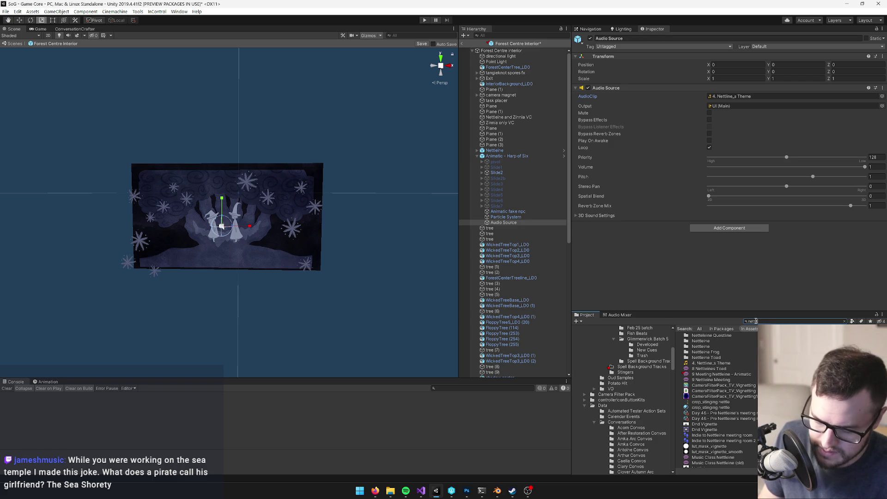
type("dio")
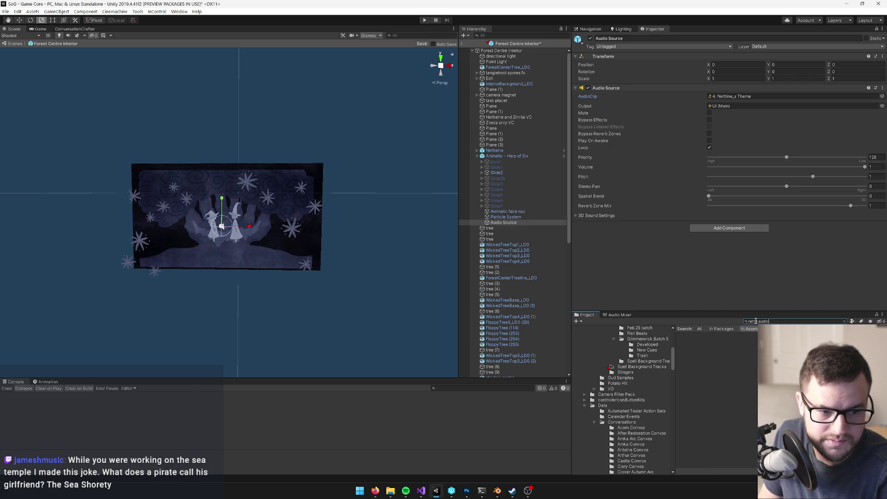
type("clip")
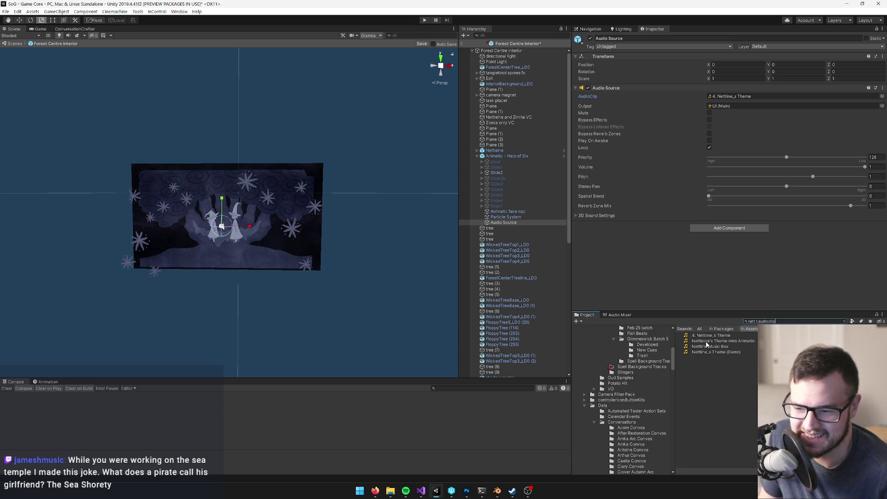
Step: Preview the Nettleine's Theme Intro Animatic clip with its waveform expanded
left_click(730, 343)
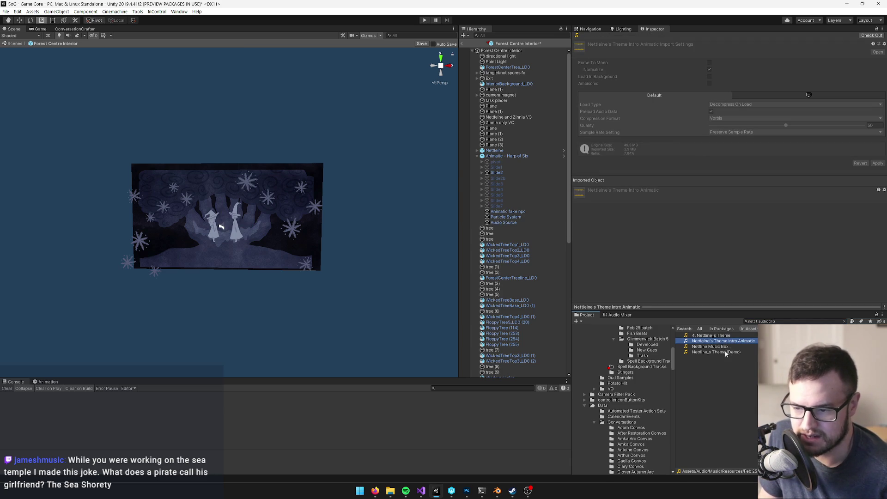
left_click_drag(859, 306, 860, 206)
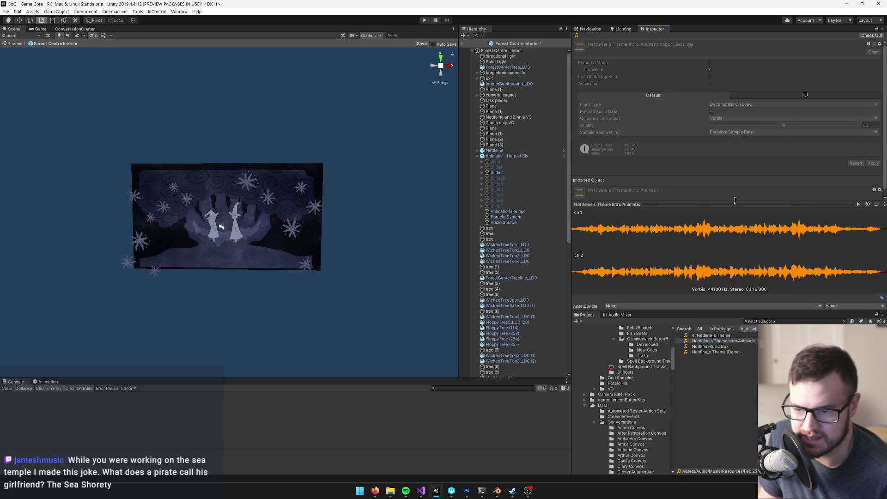
left_click(859, 204)
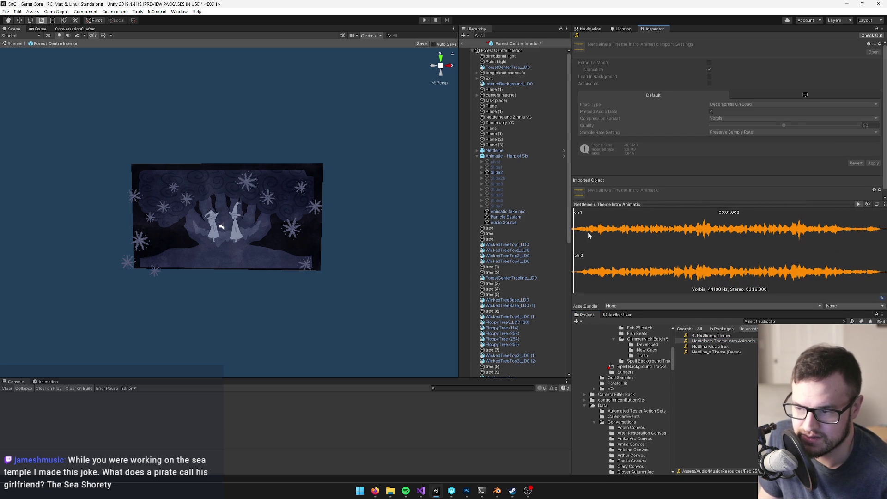
key("XF86AudioLowerVolume")
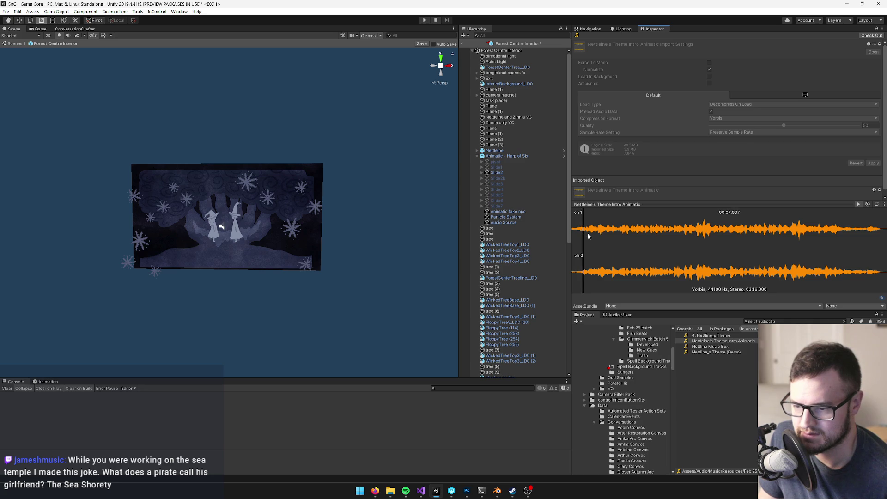
Step: Compare Nettline_s Theme (Demo) against 4. Nettline_s Theme, then bring up the Demo clip's actions
left_click(700, 352)
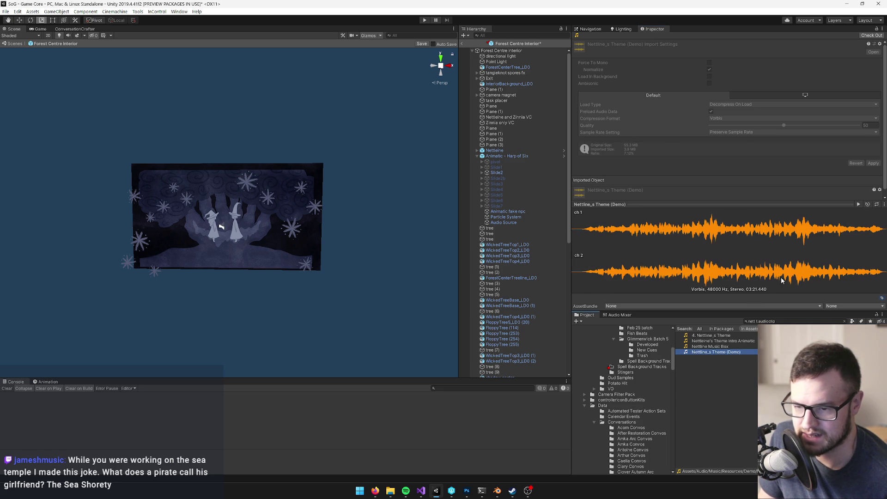
left_click(585, 233)
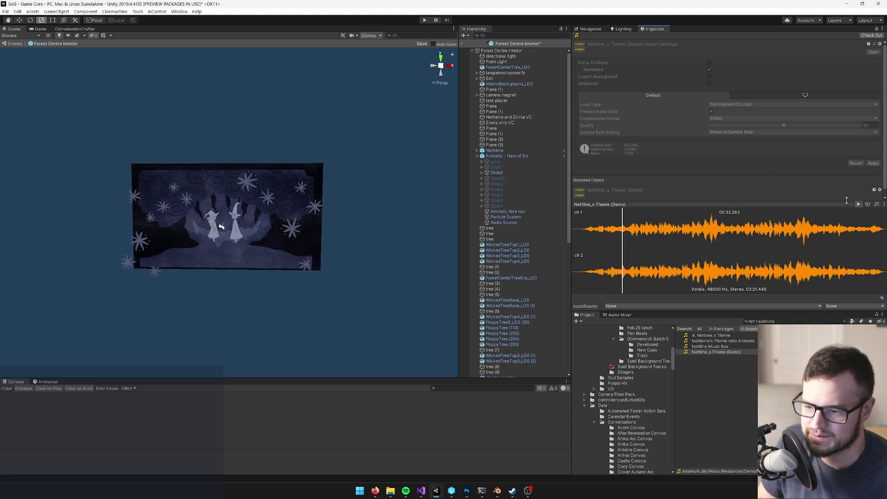
left_click(858, 205)
left_click(697, 336)
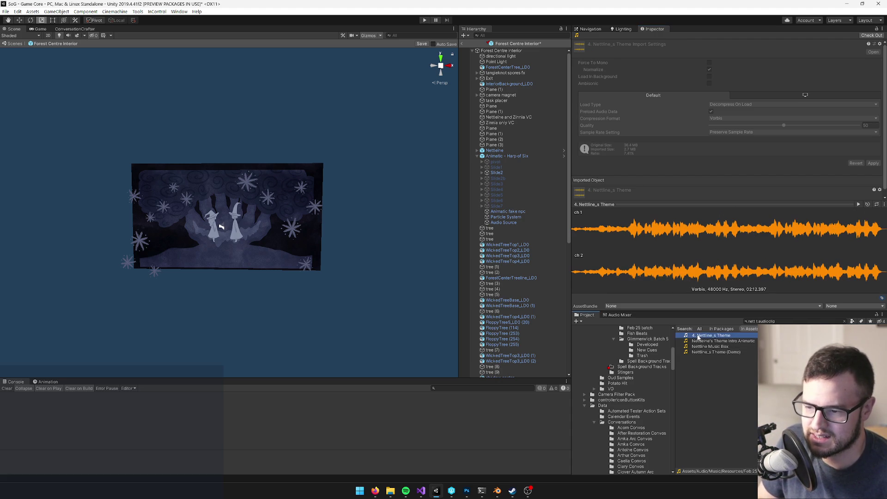
left_click(859, 205)
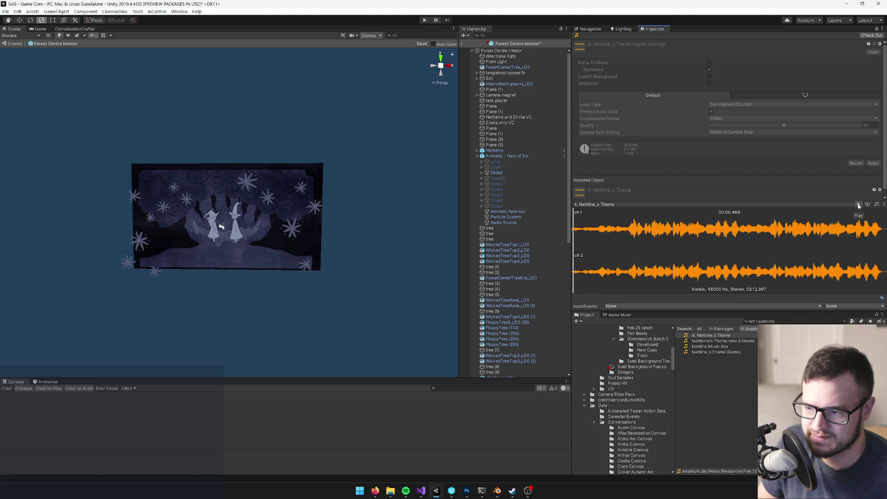
left_click(718, 352)
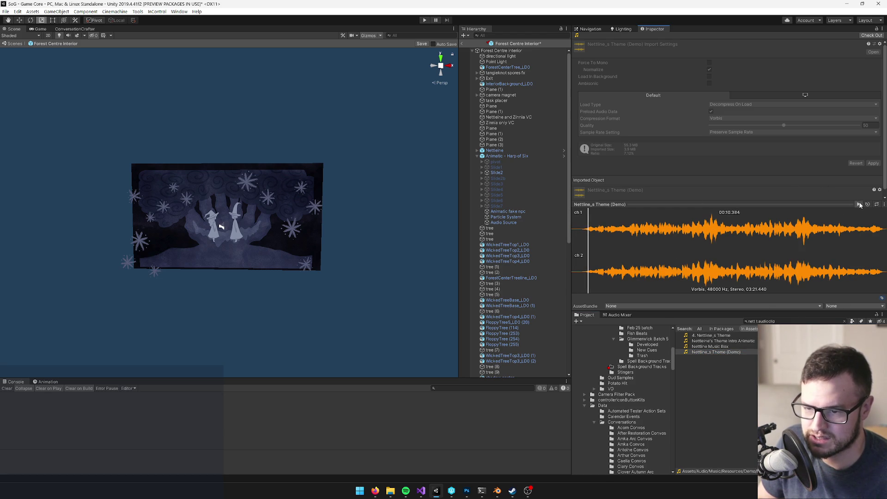
right_click(703, 353)
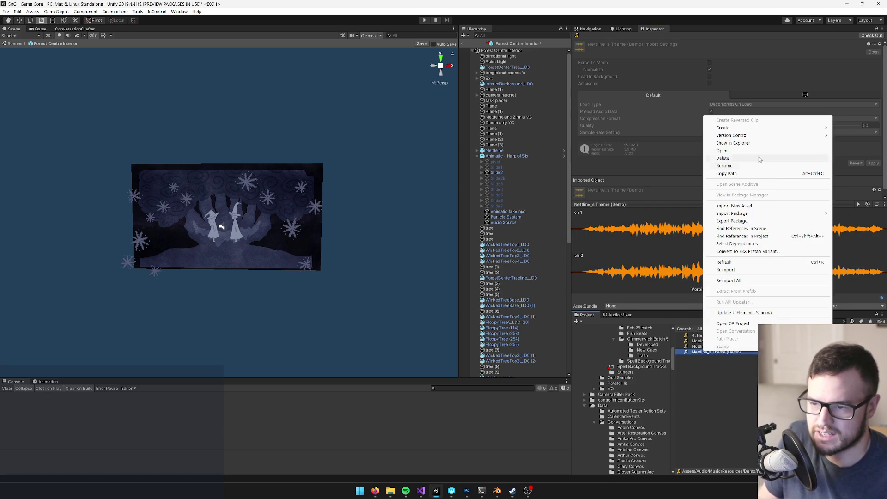
Step: Reveal Nettline_s Theme (Demo).wav in Explorer, then resume its Unity preview near 33 seconds
left_click(749, 143)
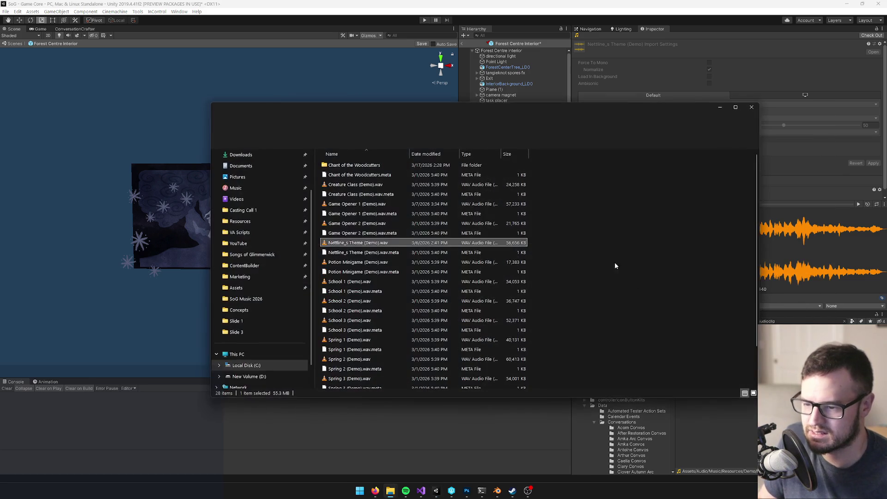
left_click(360, 490)
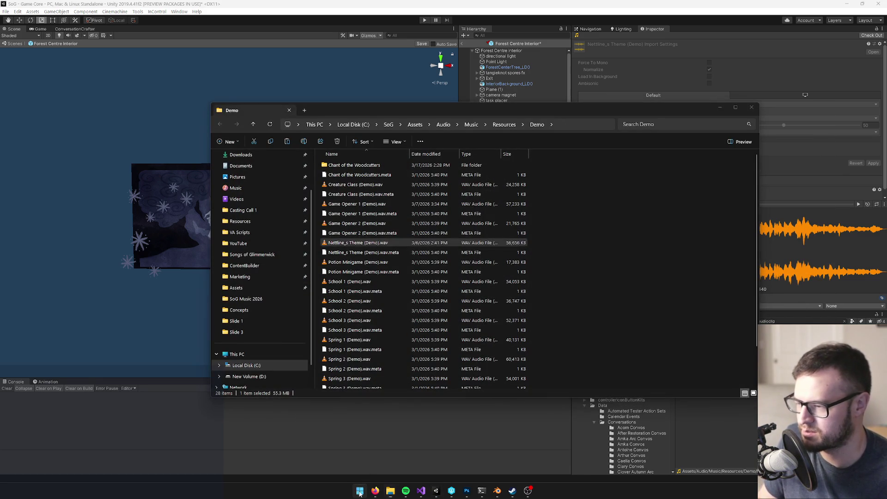
key("Escape")
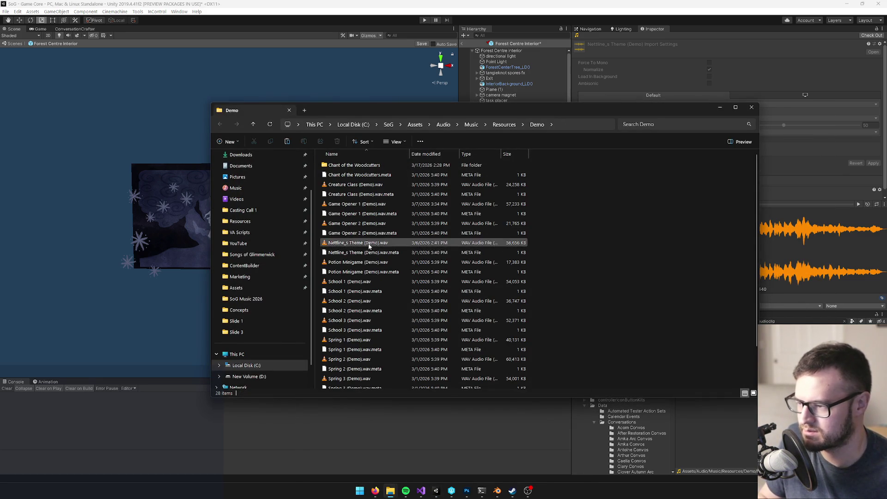
left_click_drag(584, 108, 488, 95)
left_click(283, 229)
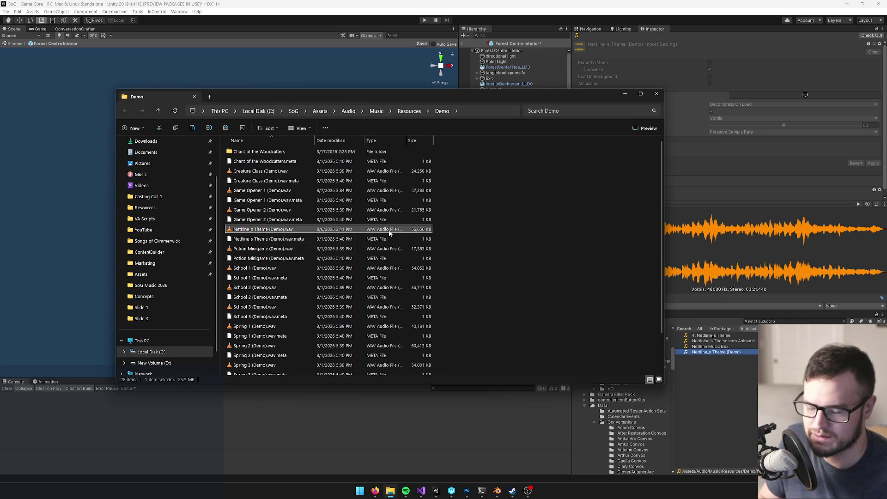
left_click(704, 267)
left_click(625, 235)
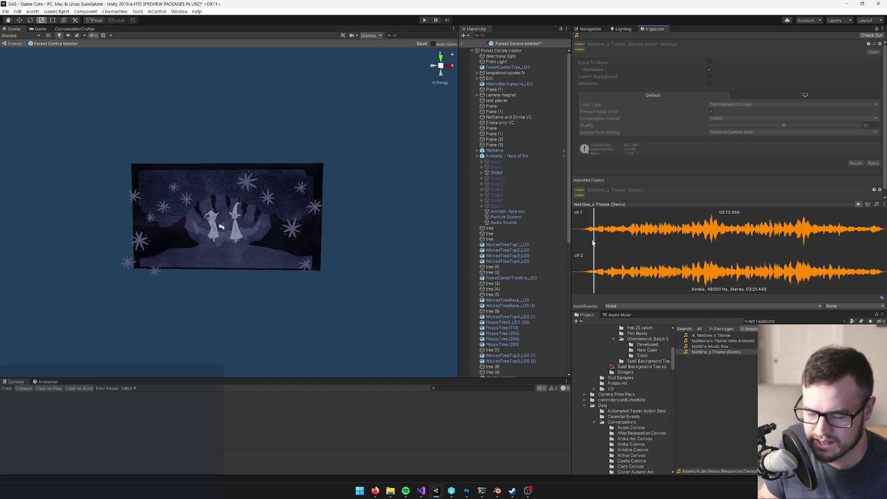
left_click(720, 342)
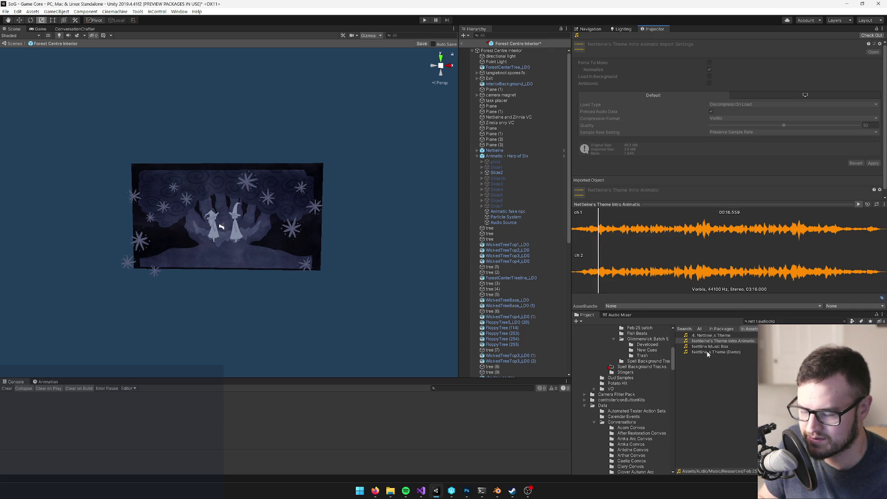
left_click(708, 352)
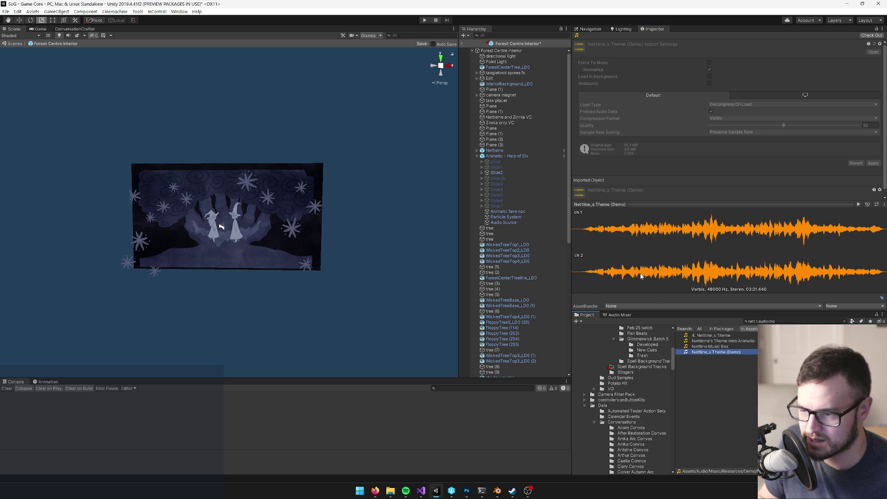
left_click(607, 240)
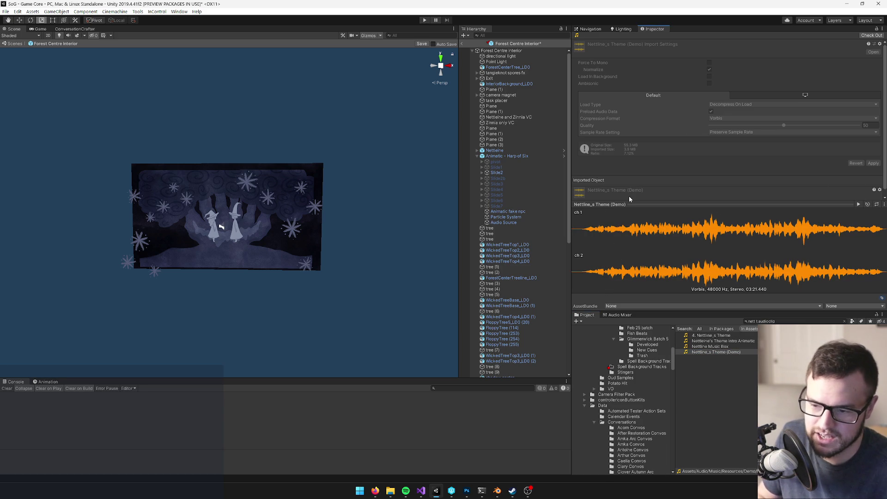
mouse_move(390, 491)
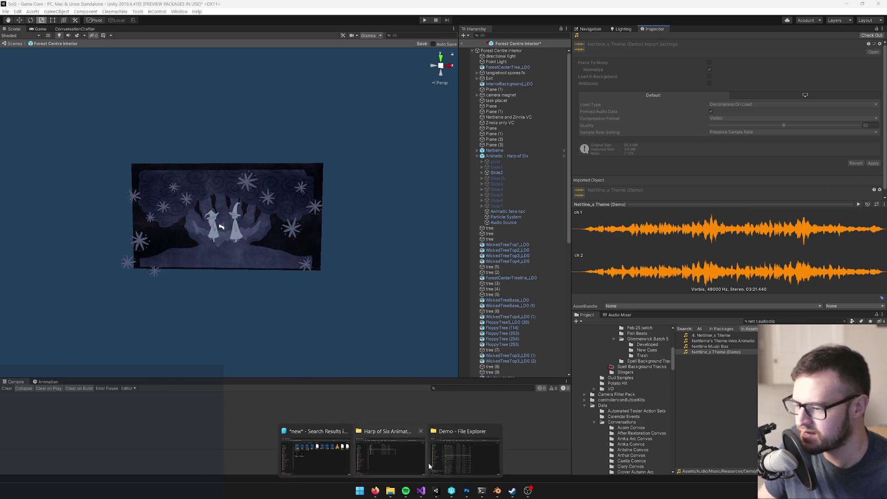
Step: Paste a copy of Nettline_s Theme (Demo).wav into the Downloads folder
mouse_move(465, 460)
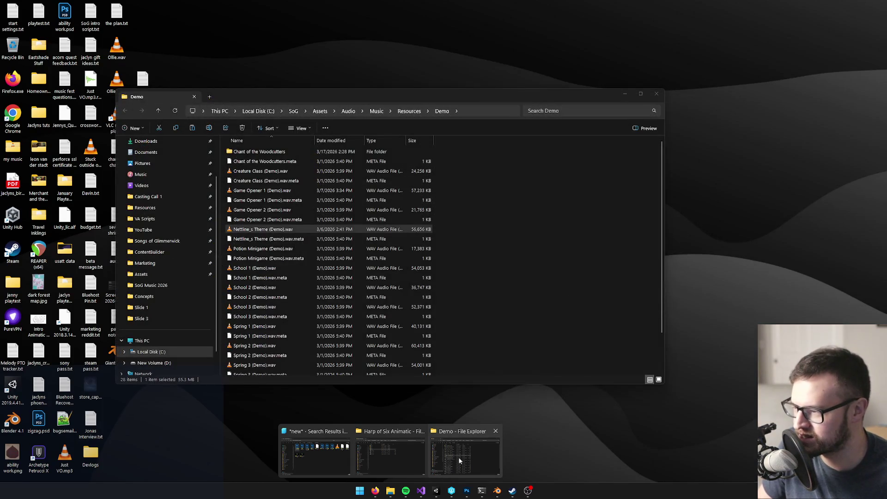
left_click(456, 458)
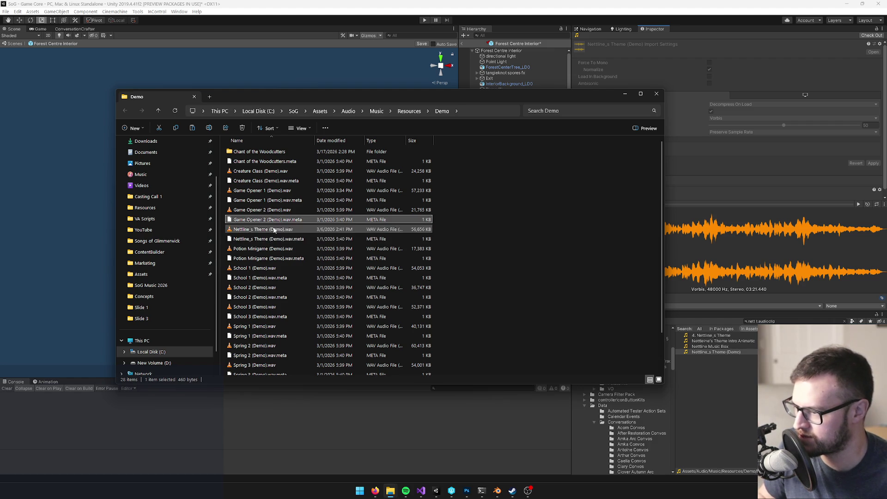
scroll(175, 162, "up", 2)
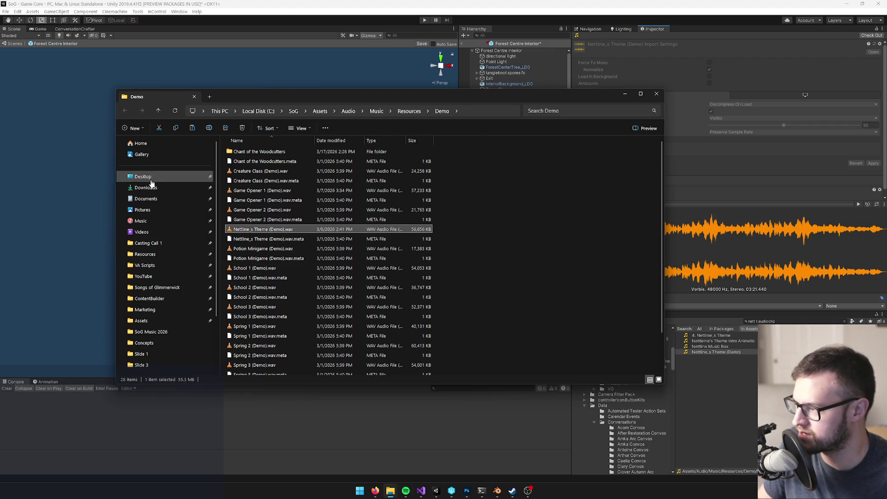
left_click(146, 188)
key("ctrl+v")
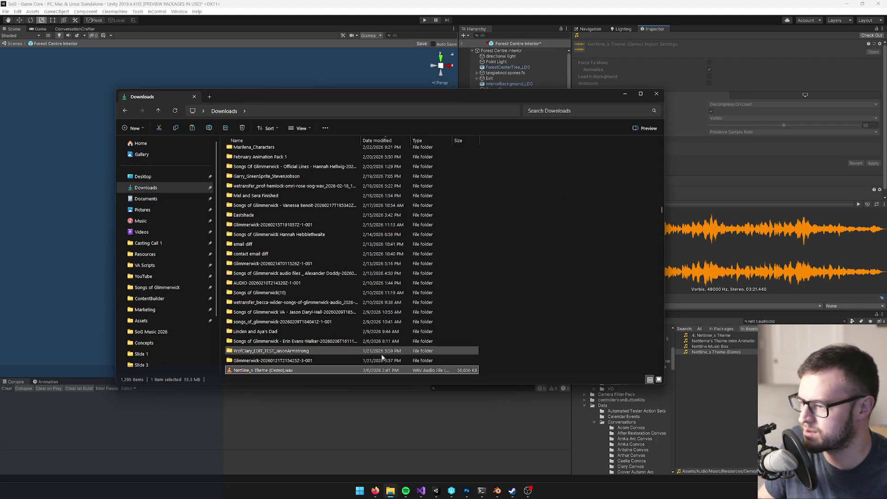
left_click(360, 493)
Step: Launch REAPER, dismiss its new-version notice, and return to the Downloads window
type("reaPER (x64")
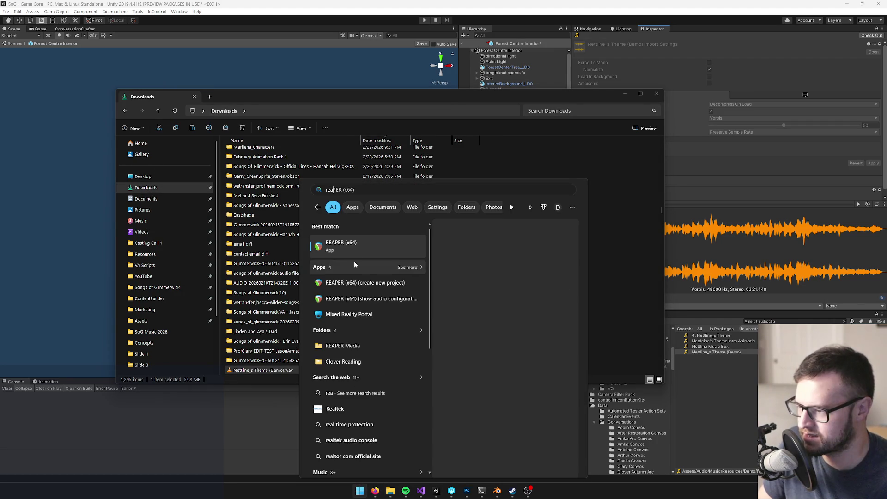
left_click(355, 251)
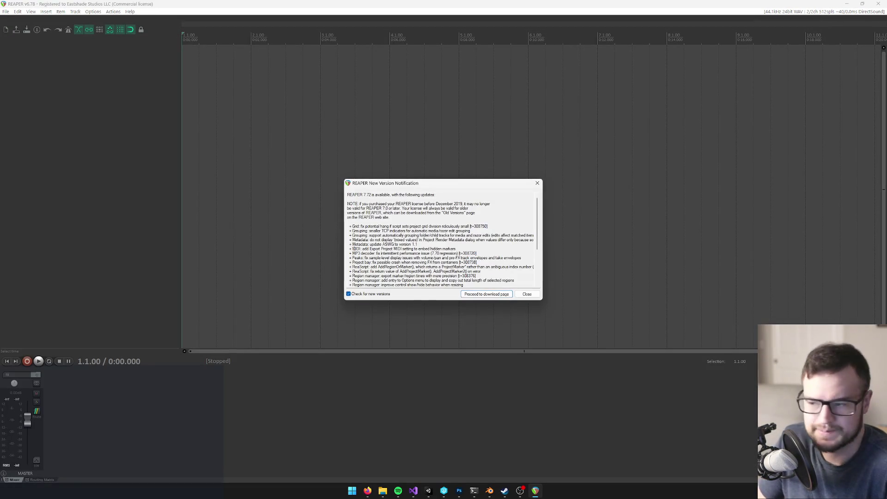
left_click(529, 294)
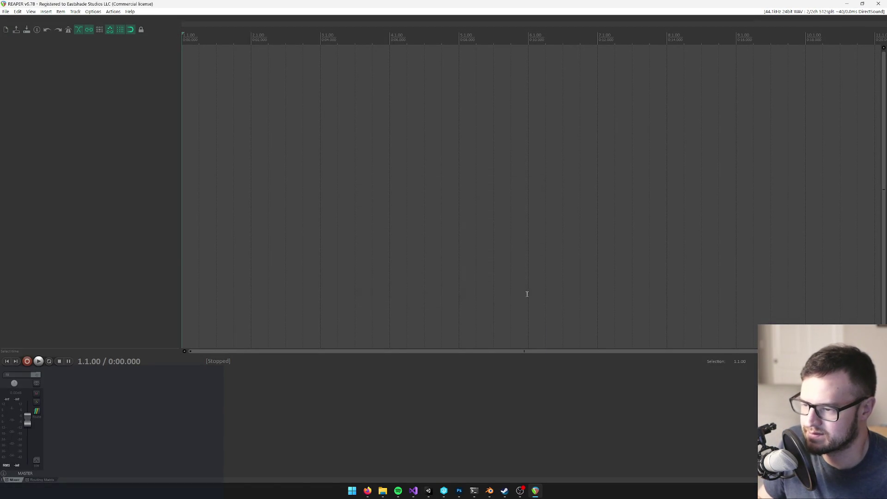
key("alt+Tab")
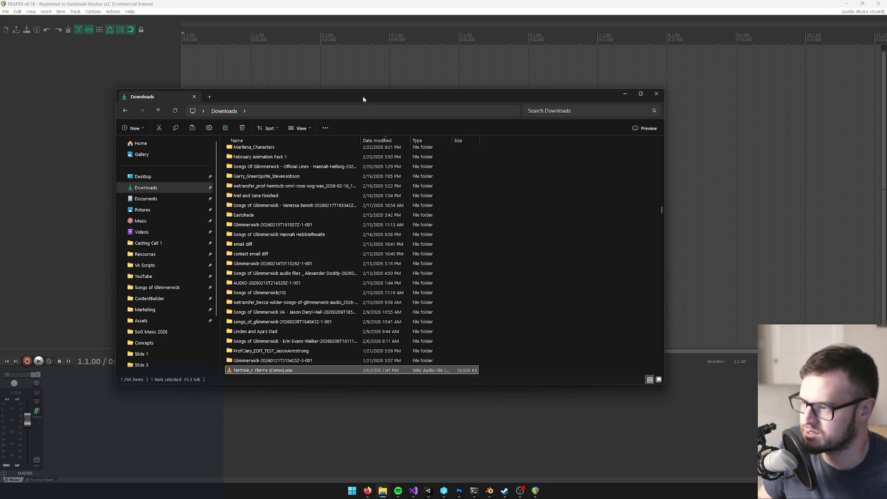
Step: Drop Nettline_s Theme (Demo).wav into REAPER as a new track, then select 4. Nettline_s Theme in Unity
left_click_drag(363, 99, 601, 95)
mouse_move(509, 366)
left_mouse_down()
mouse_move(258, 109)
mouse_move(342, 70)
mouse_move(248, 78)
left_mouse_up()
scroll(248, 77, "down", 5)
left_click(289, 37)
left_click(345, 37)
key("alt+Tab")
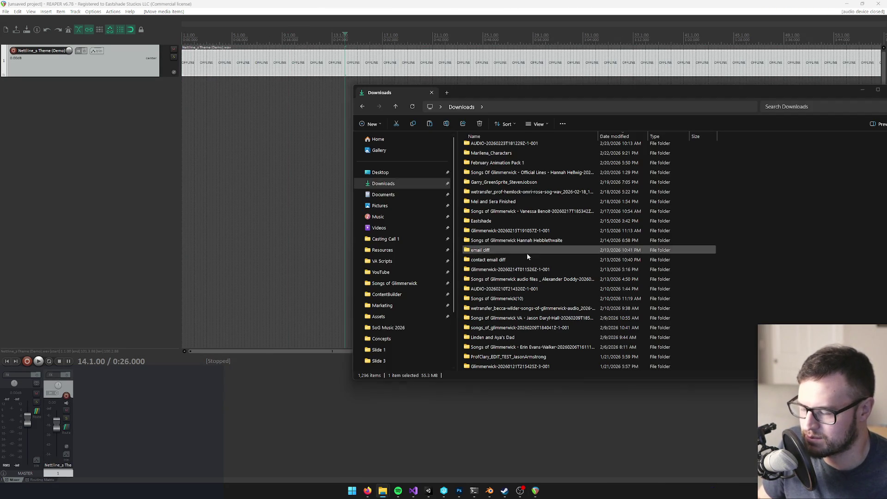
left_click(506, 457)
left_click(428, 491)
left_click(718, 336)
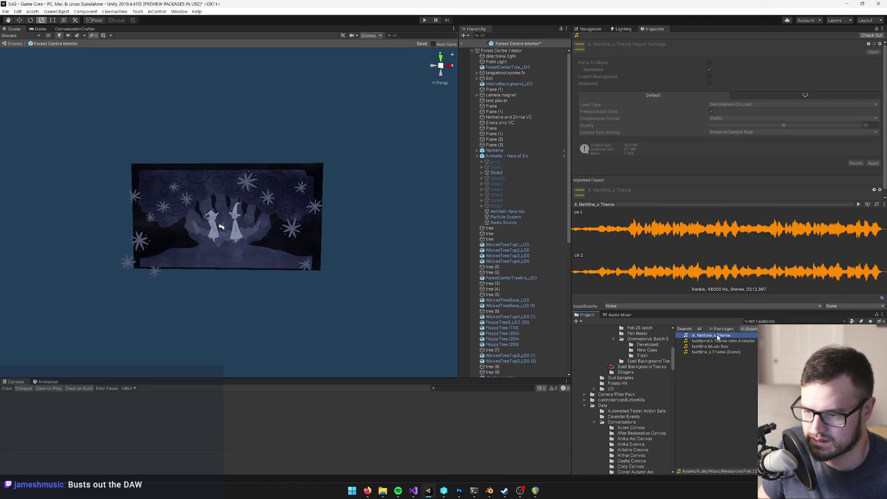
Step: Reveal 4. Nettline_s Theme.wav in Explorer and paste a copy into Downloads
right_click(717, 336)
left_click(747, 128)
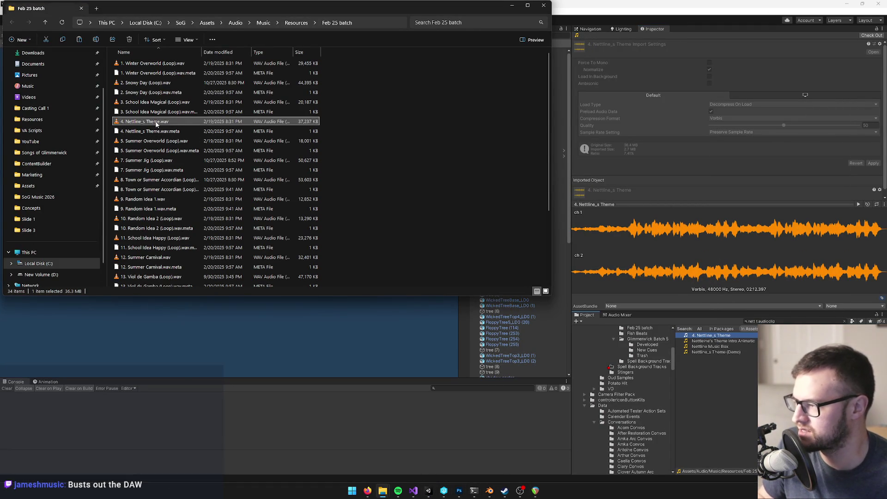
scroll(64, 98, "up", 2)
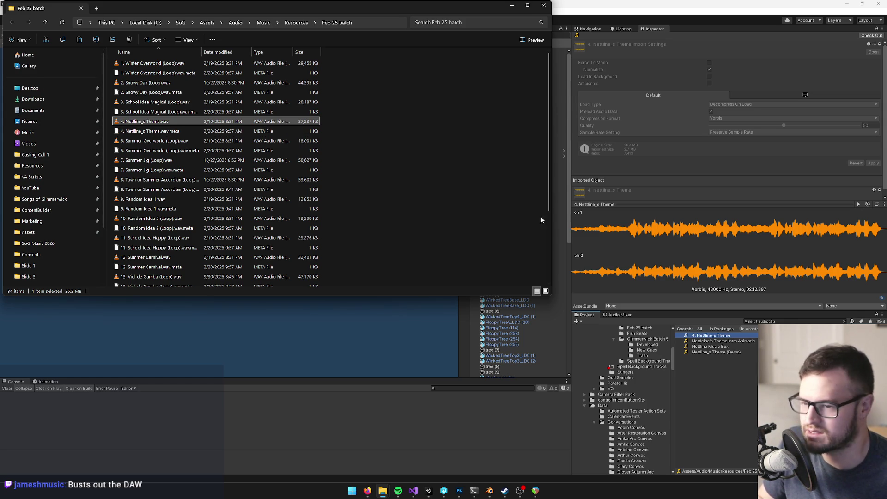
left_click(45, 100)
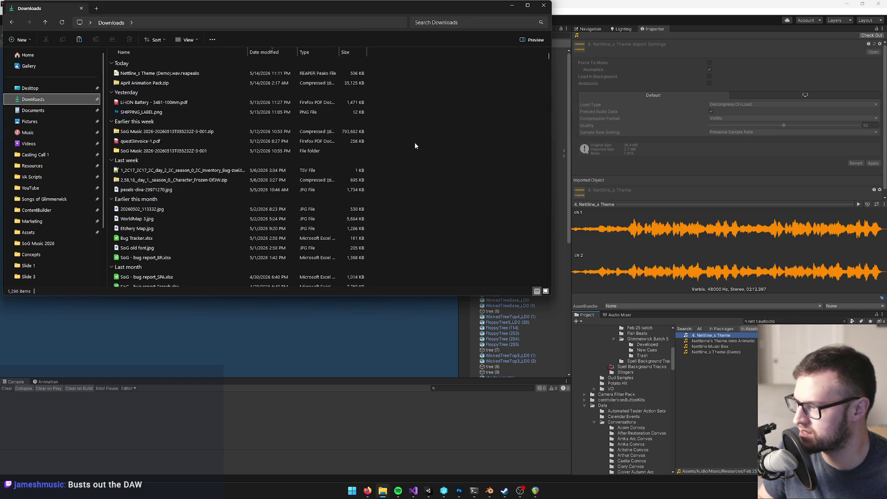
left_click(435, 121)
key("ctrl+v")
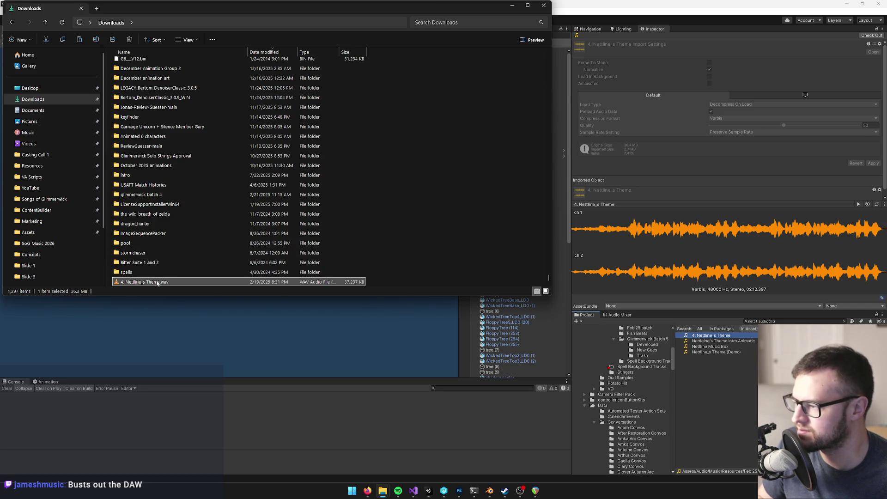
Step: Add 4. Nettline_s Theme.wav to REAPER as track 2 at the project start
left_click(476, 409)
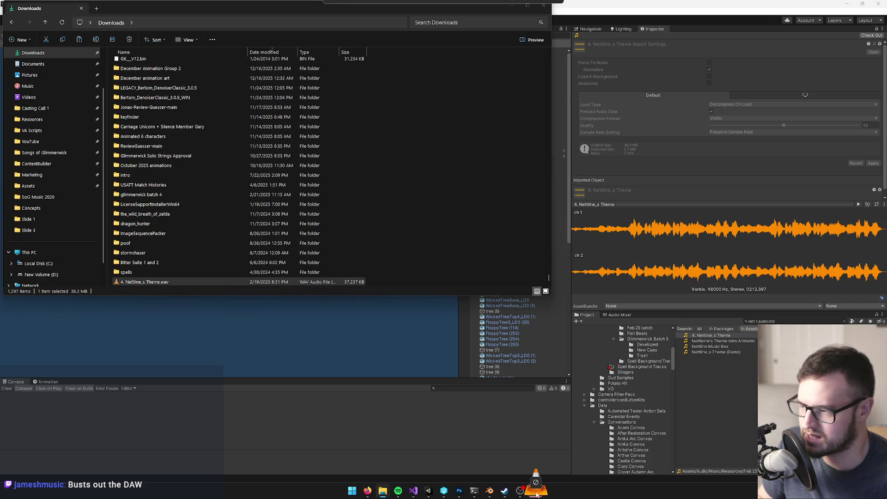
left_click_drag(573, 495, 573, 494)
key("alt+Tab")
mouse_move(203, 280)
left_mouse_down()
mouse_move(259, 249)
mouse_move(584, 152)
mouse_move(573, 129)
left_mouse_up()
mouse_move(506, 95)
left_mouse_down()
mouse_move(280, 107)
mouse_move(296, 109)
left_mouse_up()
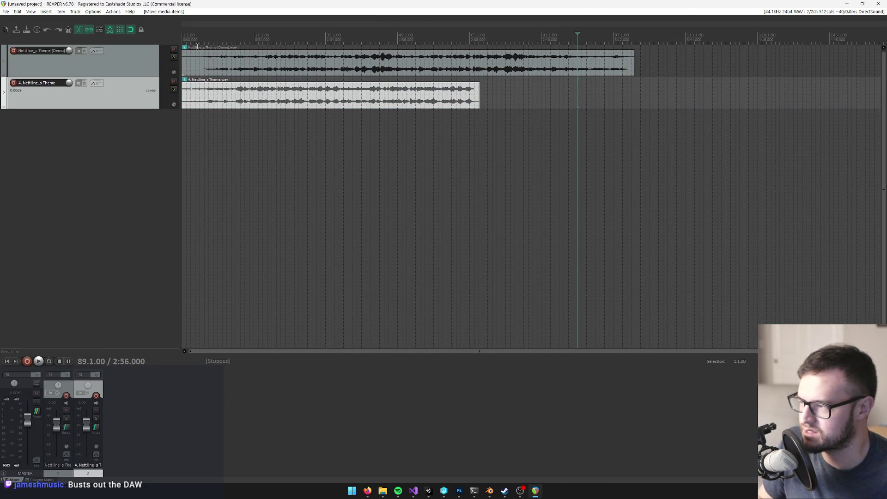
Step: Align the two theme clips, solo the demo theme track, and test playback
scroll(289, 97, "up", 5)
mouse_move(237, 98)
left_mouse_down()
mouse_move(296, 104)
mouse_move(215, 102)
left_mouse_up()
mouse_move(186, 68)
left_mouse_down()
mouse_move(266, 70)
mouse_move(208, 72)
left_mouse_up()
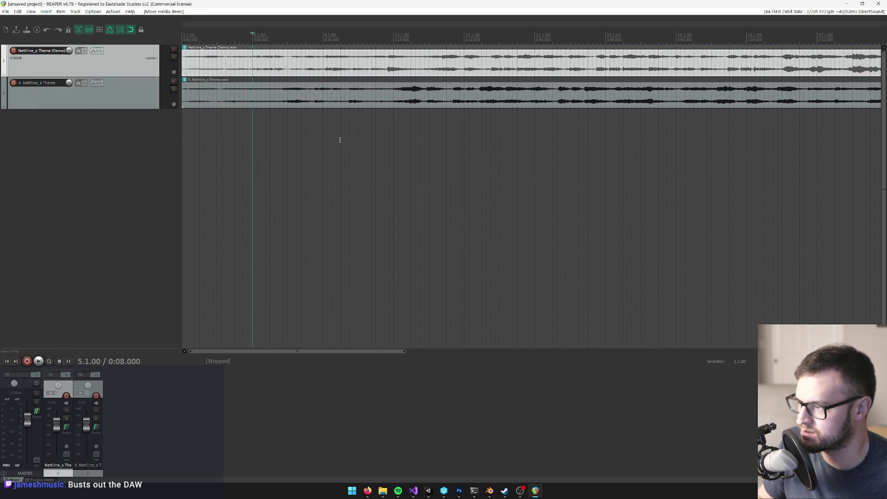
left_click(217, 45)
left_click(212, 44)
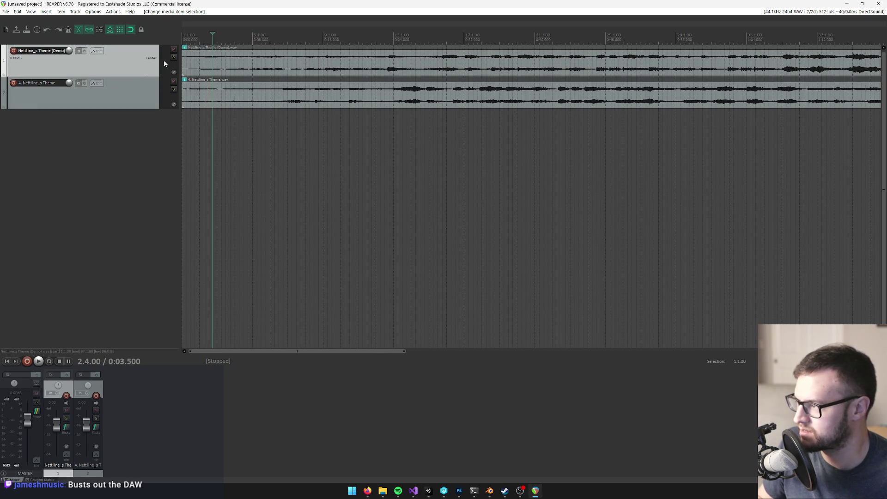
left_click(174, 57)
key("space")
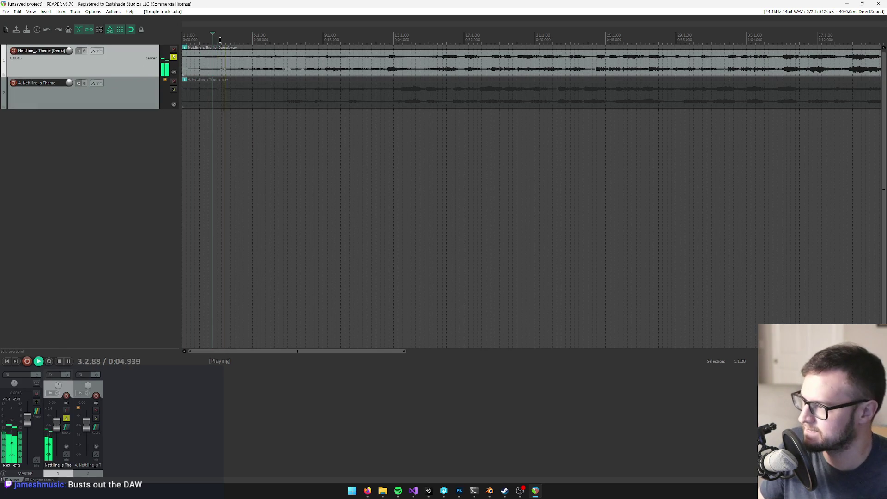
key("space")
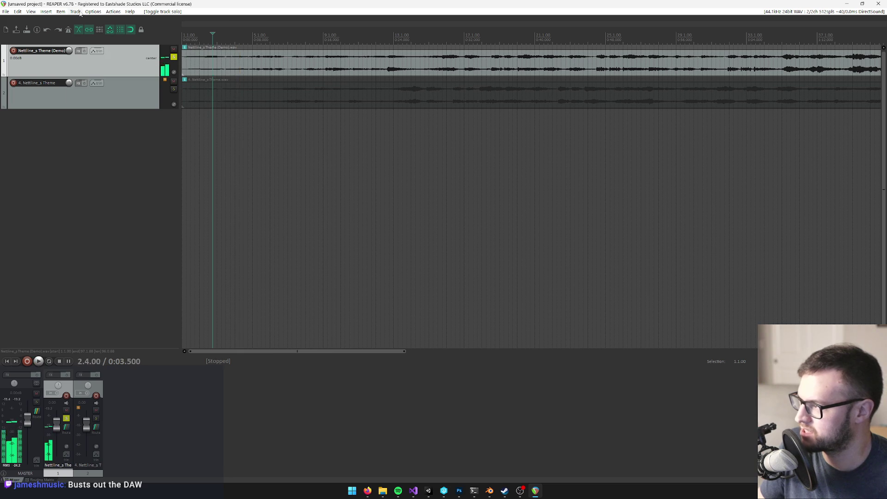
Step: Set REAPER's output device to Speakers (High Definition Audio Device), keeping DirectSound, and play
left_click(93, 11)
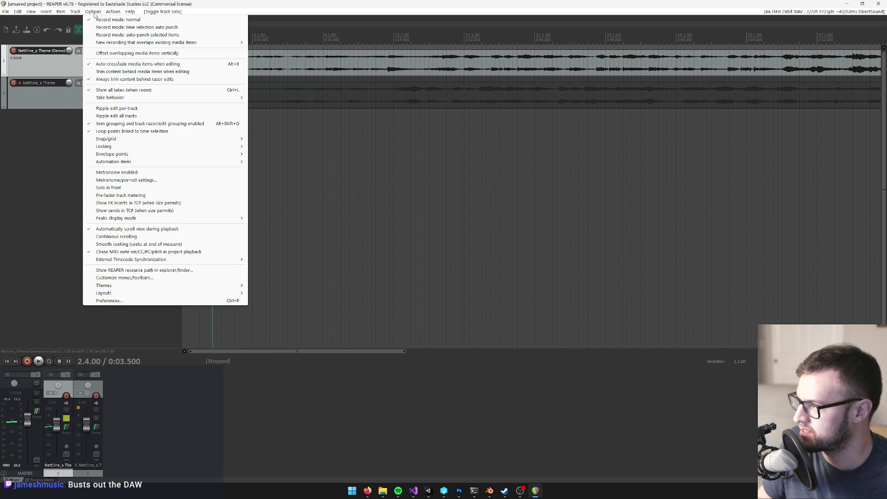
left_click(114, 301)
left_click(414, 166)
left_click(415, 167)
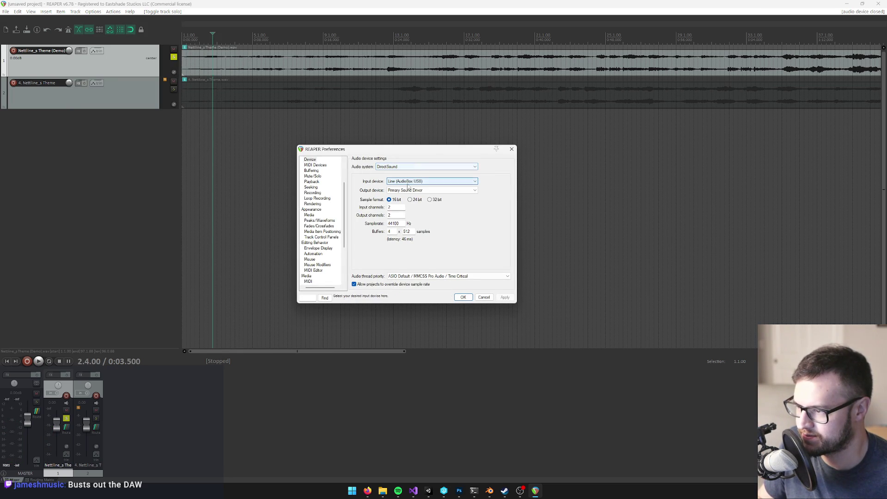
left_click(409, 190)
left_click(410, 205)
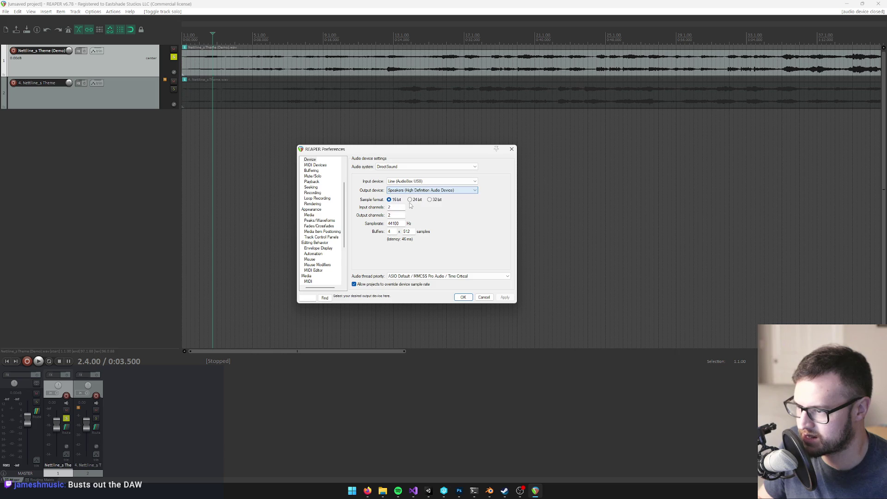
left_click(463, 297)
key("space")
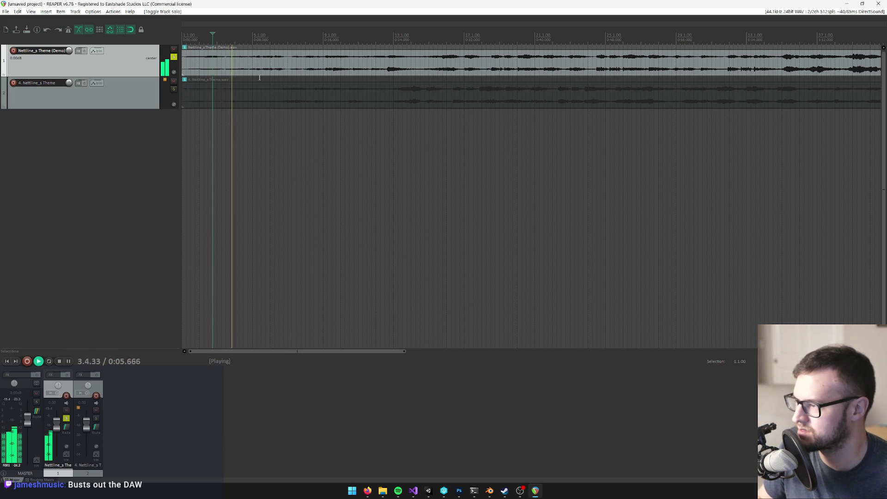
Step: Solo the re-rendered Nettline_s Theme track and play it from near the start
left_click(173, 89)
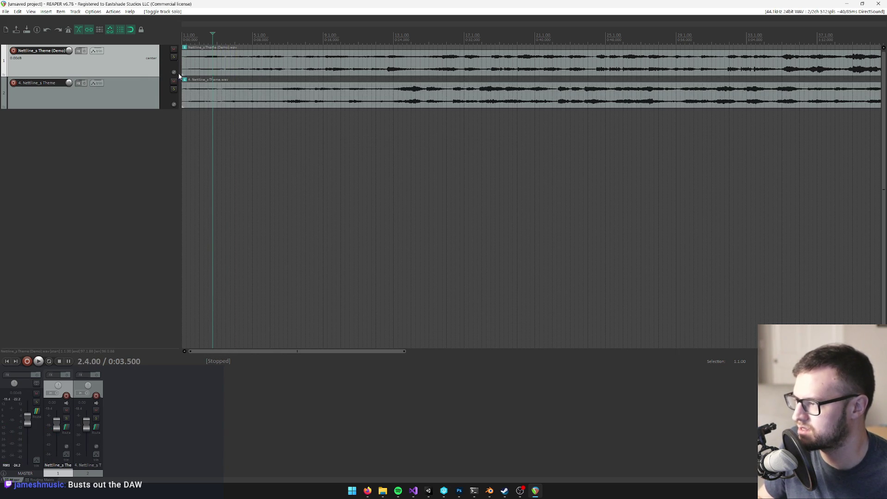
left_click(174, 56)
left_click(239, 48)
key("space")
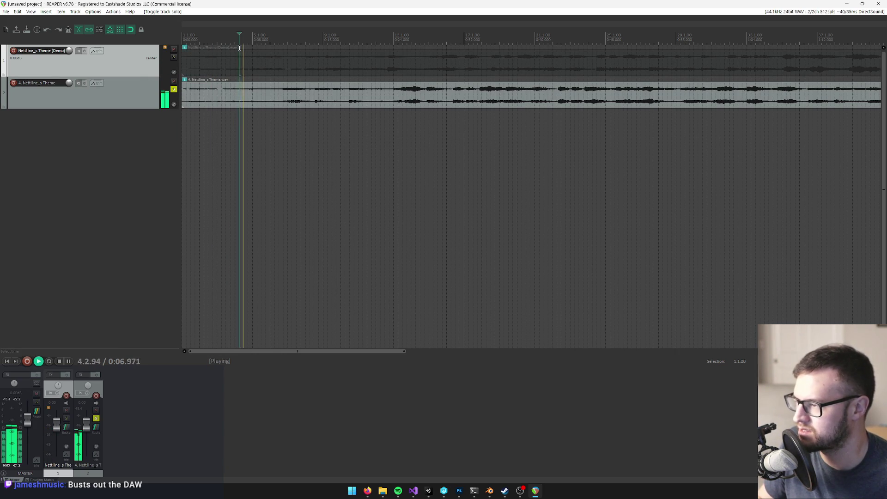
key("space")
left_click(189, 45)
key("space")
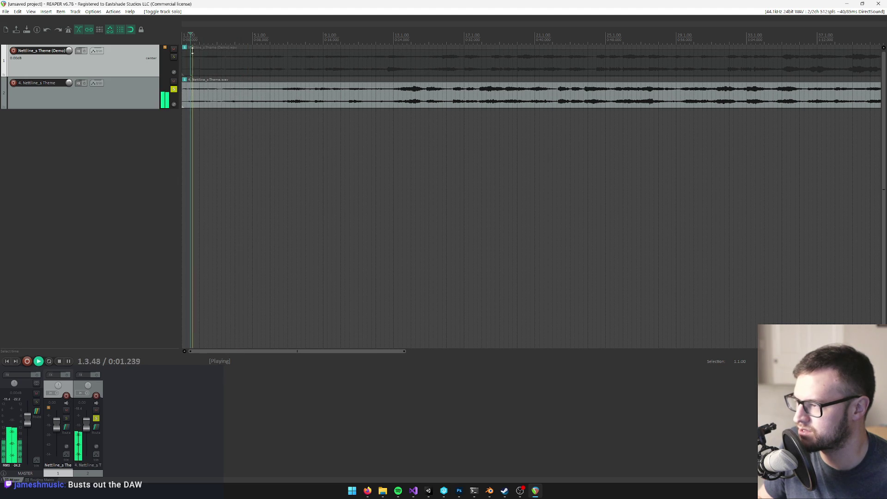
scroll(285, 104, "up", 4)
key("space")
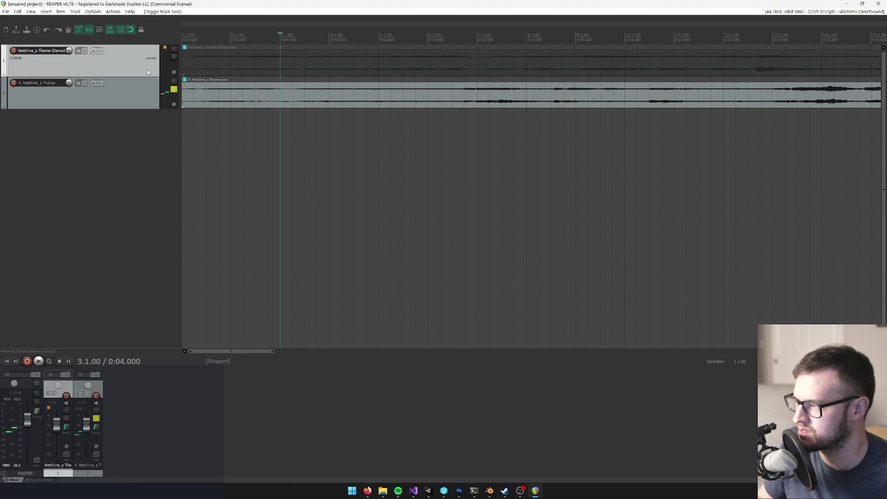
Step: Solo the demo theme track and audition it, including from bar 2.3
left_click(174, 89)
left_click(174, 56)
key("space")
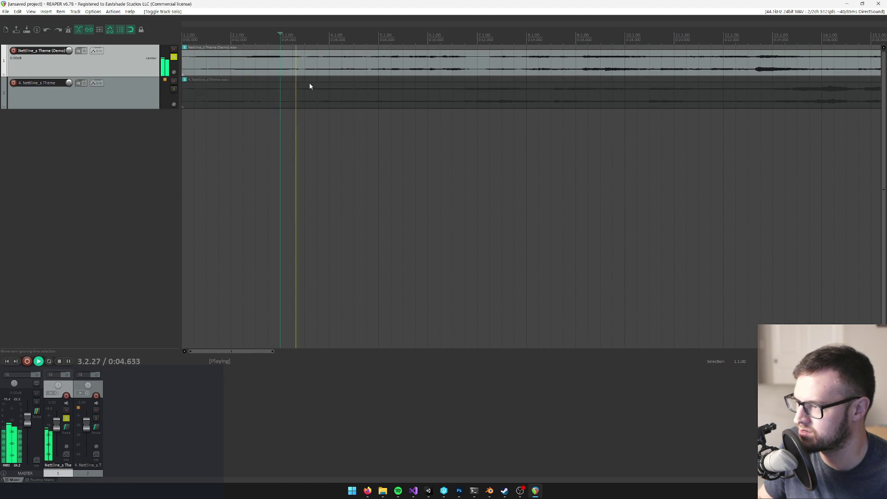
key("space")
left_click(253, 46)
key("space")
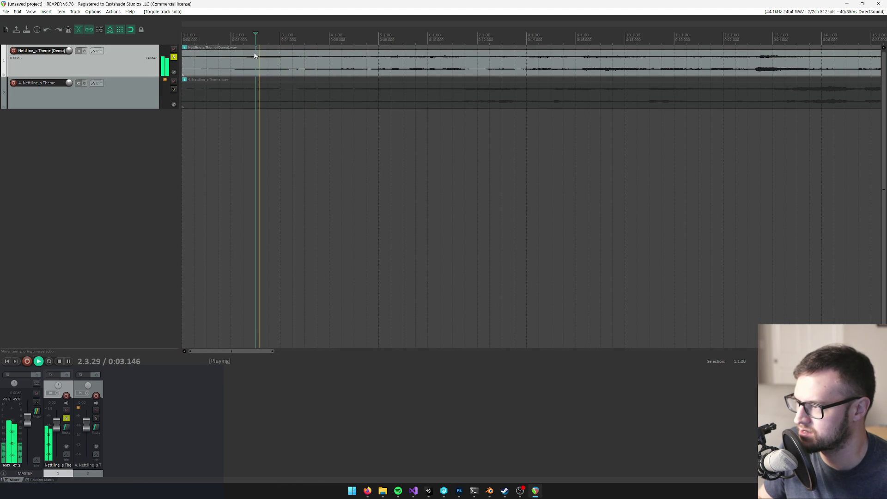
key("space")
left_click_drag(182, 62, 183, 61)
left_click(185, 38)
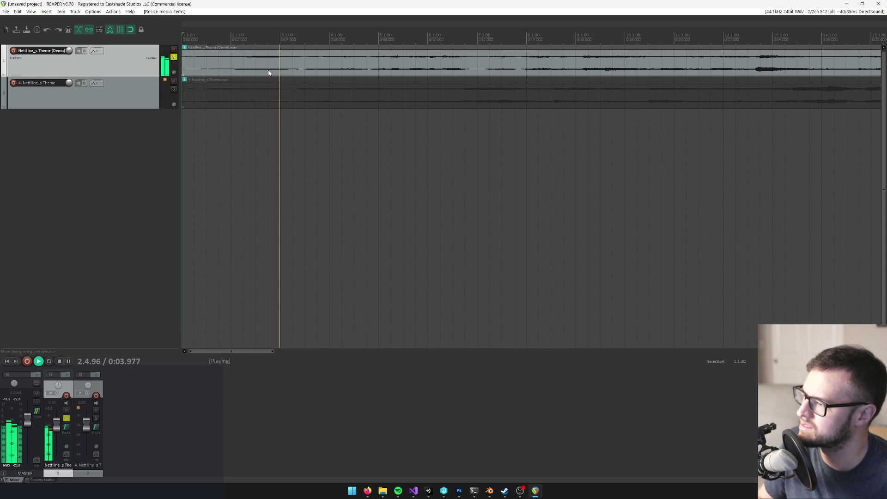
Step: Listen around bars 49 and 65, stop at bar 69, and quit REAPER without saving
scroll(298, 101, "down", 5)
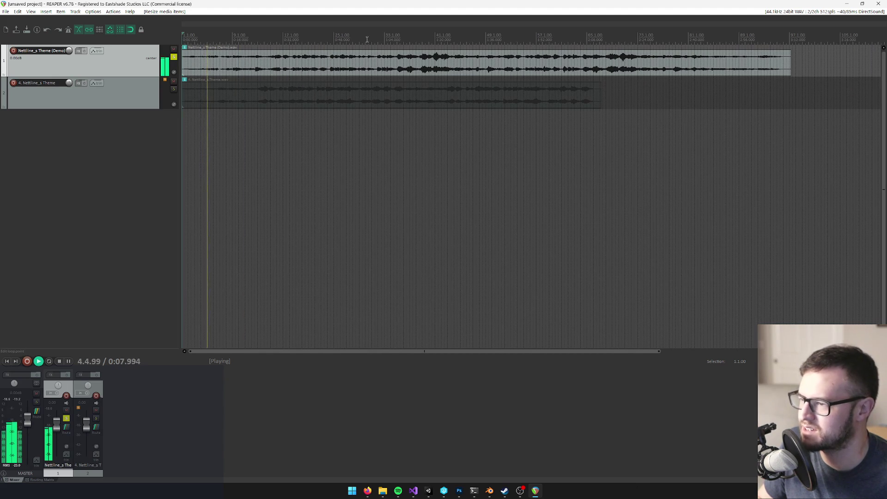
left_click(482, 36)
left_click(594, 33)
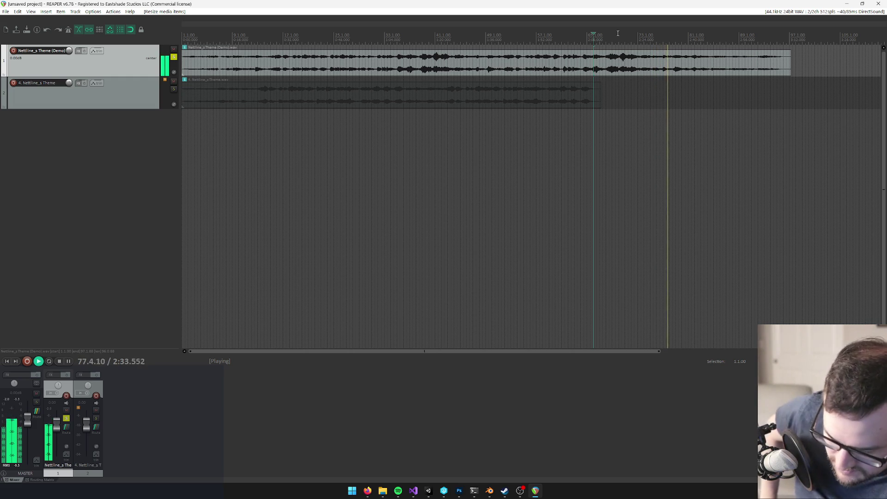
key("XF86AudioLowerVolume")
key("XF86AudioLowerVolume")
key("space")
left_click(613, 33)
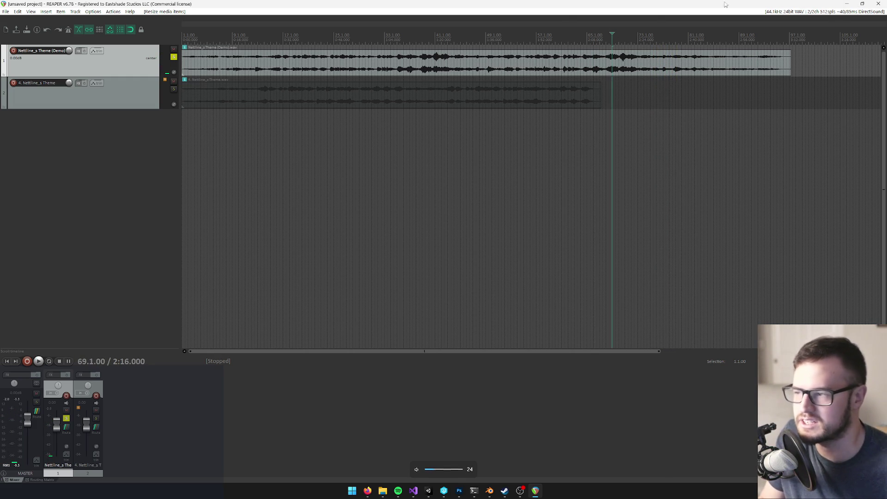
left_click(879, 4)
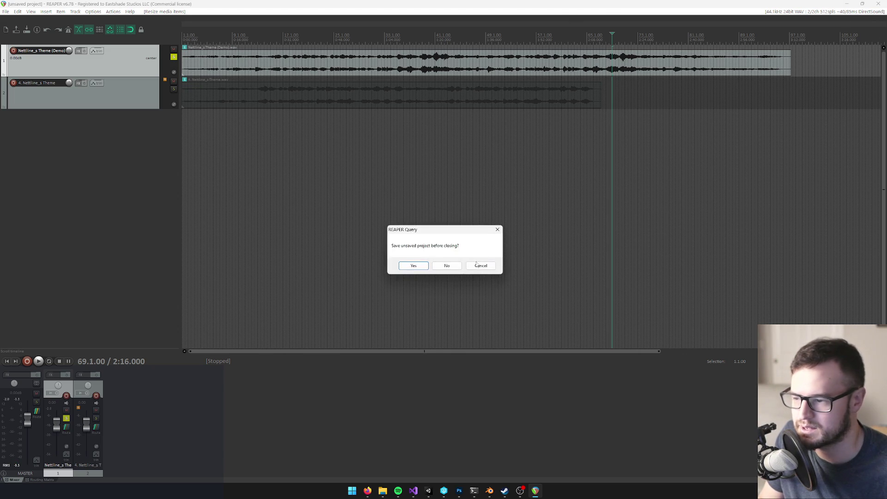
left_click(448, 268)
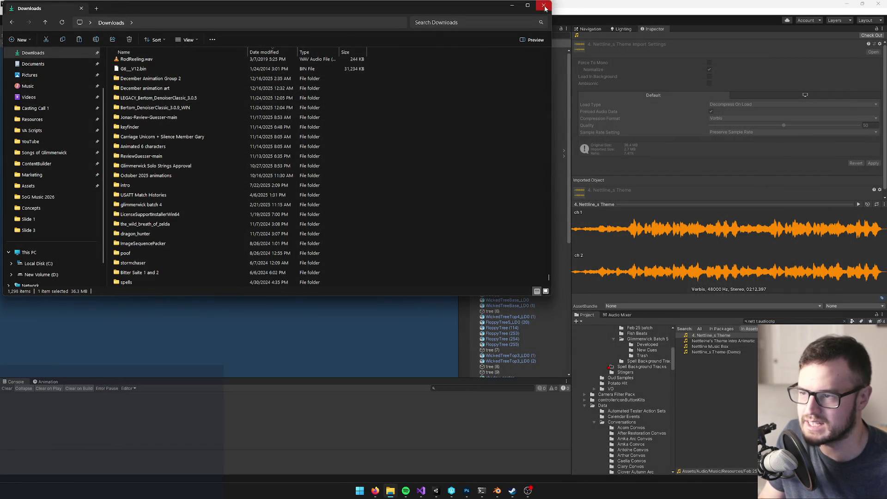
Step: Set the Harp of Six animatic Audio Source clip to Nettline_s Theme (Demo) and save the prefab
left_click(543, 5)
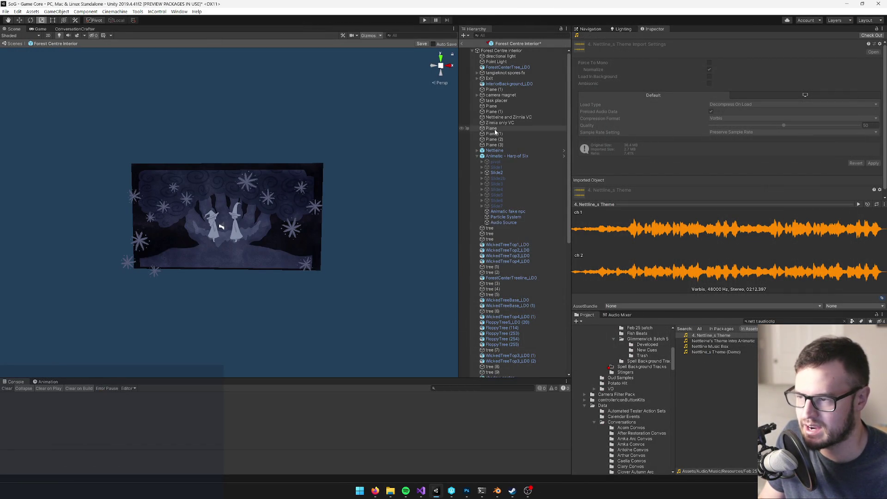
scroll(493, 132, "down", 5)
scroll(473, 167, "up", 5)
left_click(505, 224)
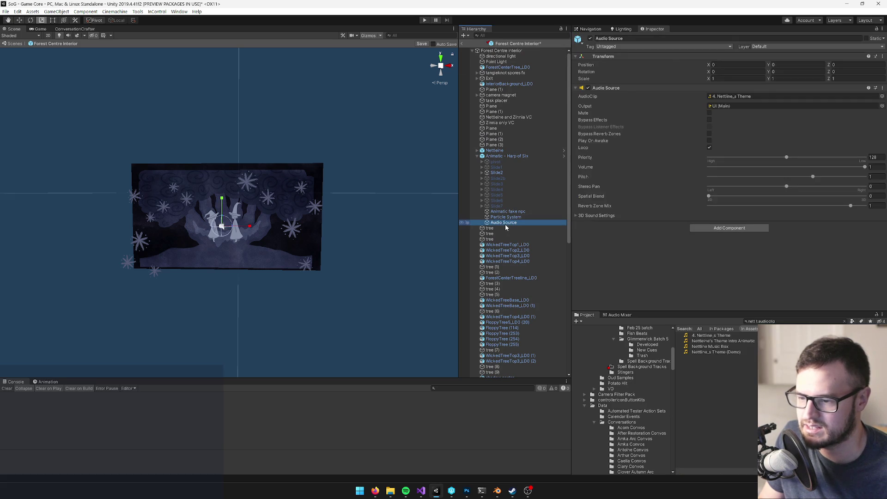
left_click_drag(719, 353, 767, 97)
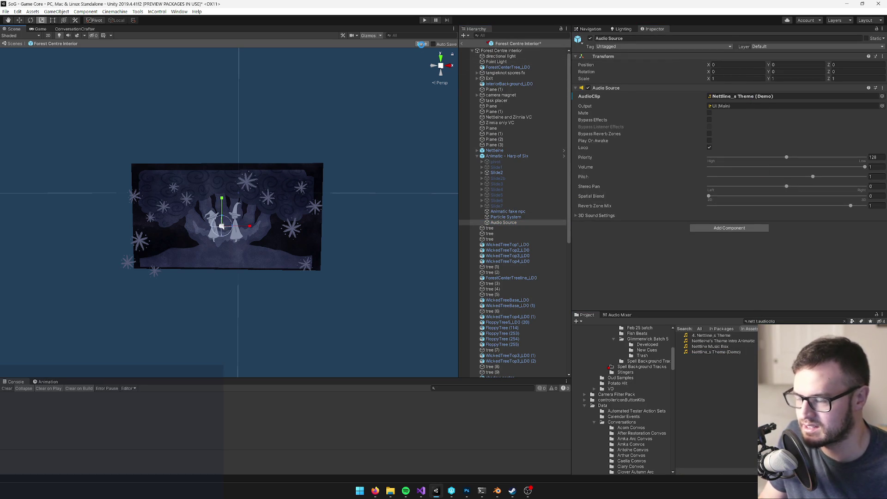
left_click(422, 44)
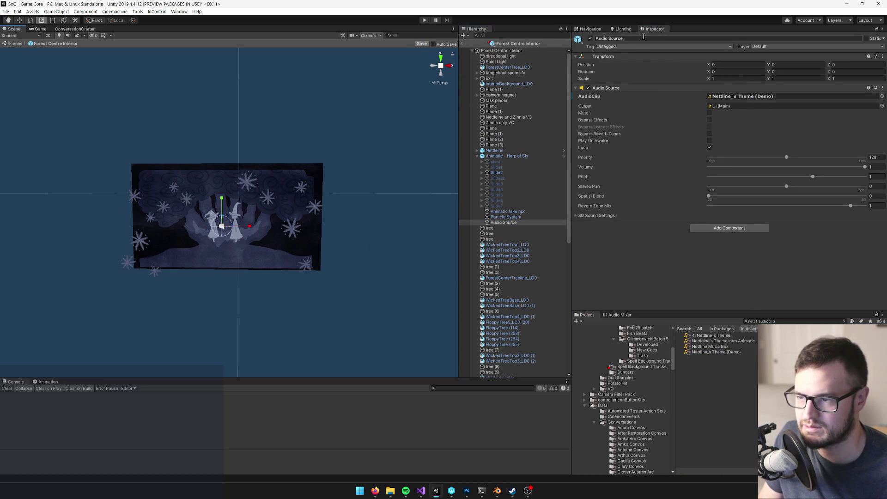
Step: Locate the Nettline_s Theme (Demo) clip in project assets and preview it from a few seconds in
left_click(733, 96)
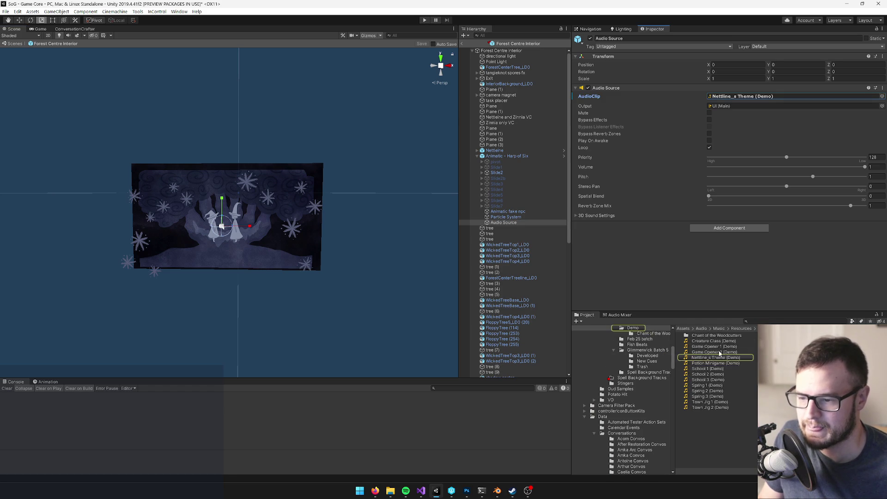
key("alt+Tab")
key("alt+Tab")
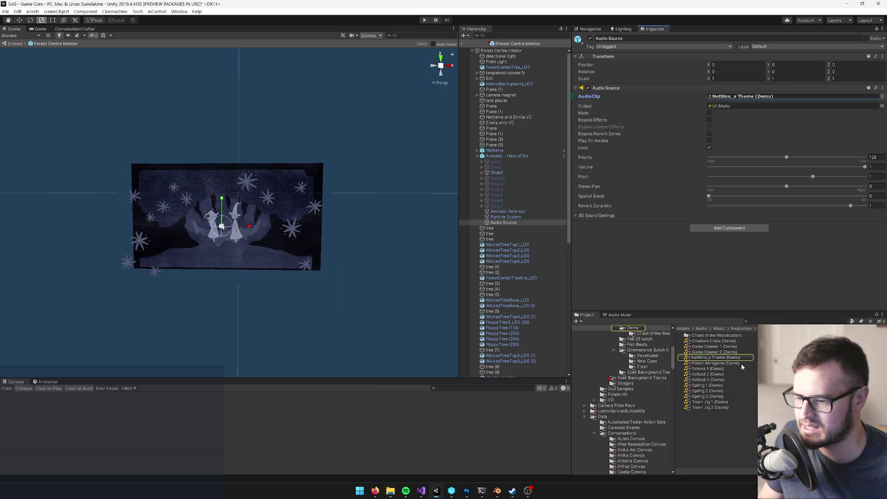
left_click(736, 359)
left_click_drag(584, 236, 579, 234)
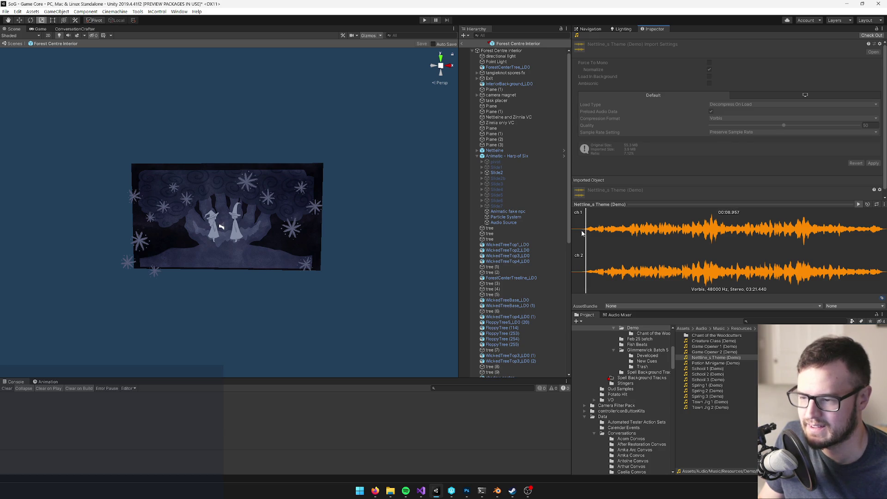
key("alt+Tab")
key("alt+Tab")
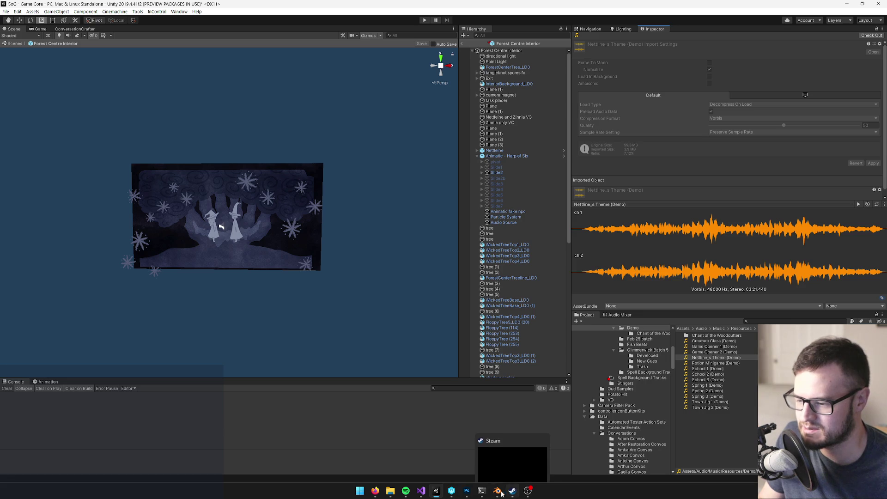
Step: Relaunch REAPER by searching 'reaper' in the Start menu
left_click(360, 495)
type("reaper")
left_click(364, 248)
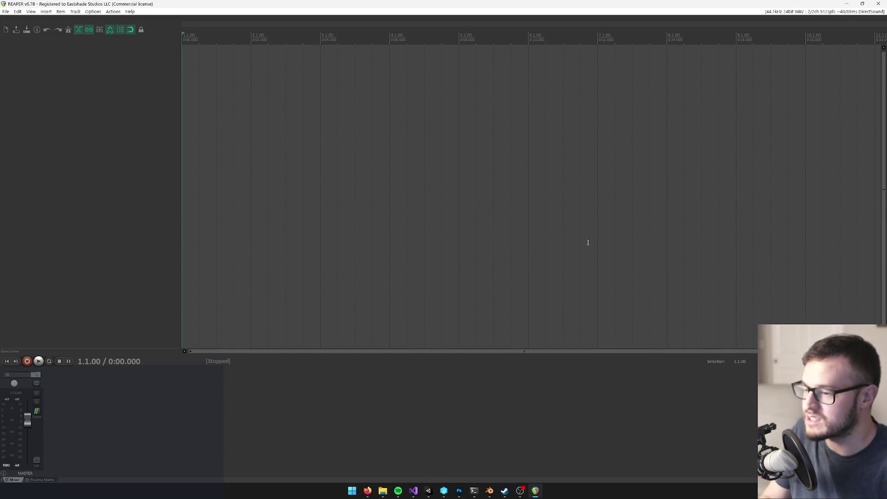
Step: Select Potion Minigame (Demo) in Unity, then bring the Downloads window forward and browse it
key("alt+Tab")
key("Down")
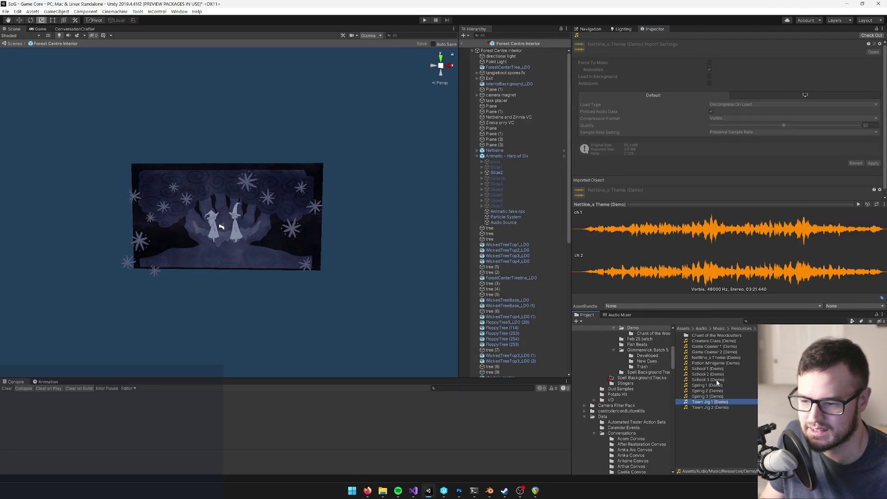
mouse_move(383, 495)
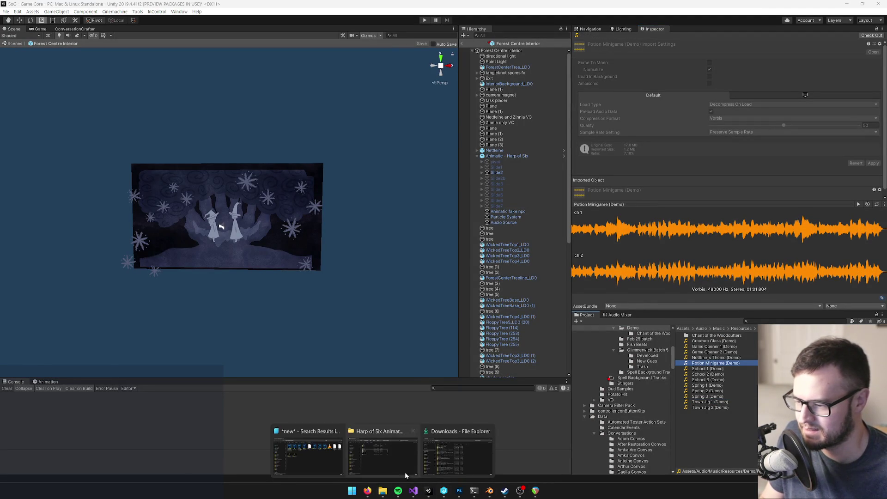
left_click(450, 453)
scroll(554, 212, "up", 10)
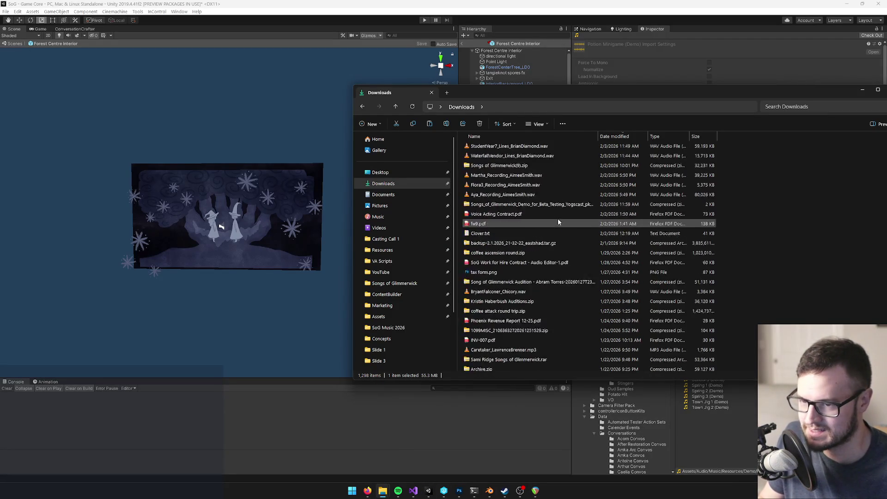
left_click_drag(603, 93, 468, 119)
scroll(761, 209, "down", 3)
scroll(647, 184, "up", 3)
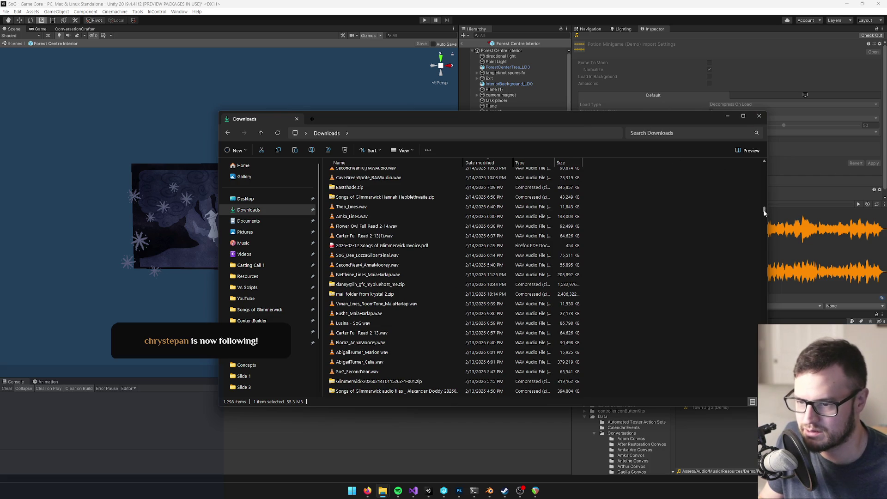
left_click_drag(763, 211, 763, 156)
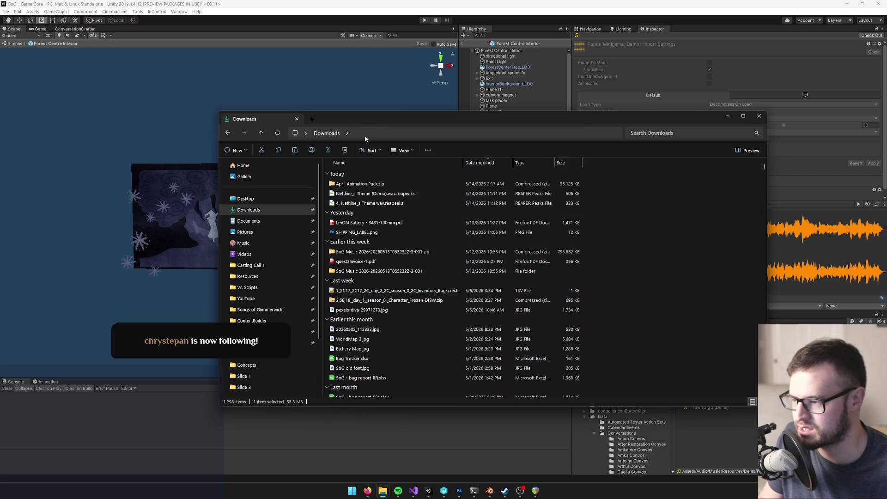
Step: Reposition the Downloads window, jump to the February WAV recordings, then return to Unity
left_click_drag(371, 121, 417, 121)
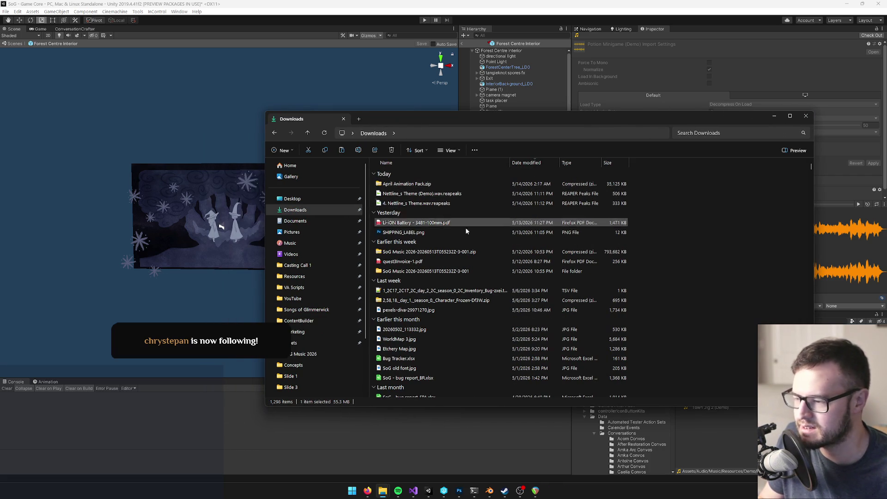
scroll(439, 268, "down", 3)
scroll(458, 282, "up", 3)
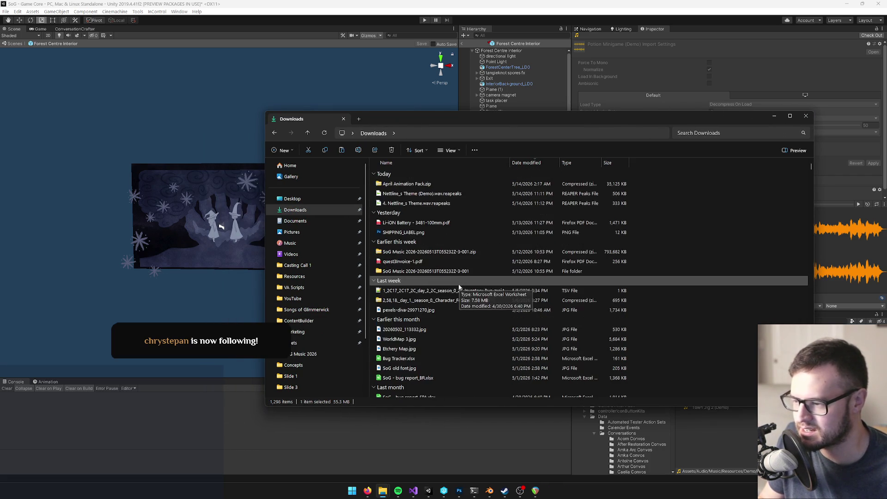
left_click_drag(500, 116, 370, 90)
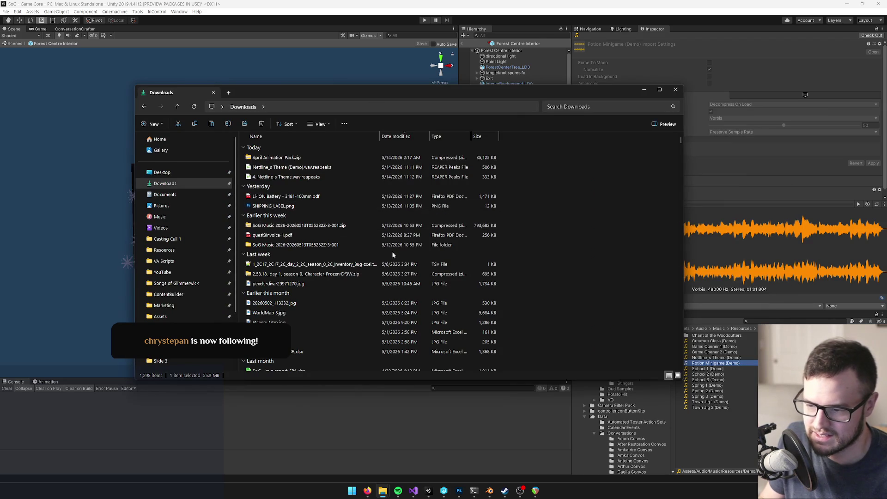
left_click(378, 284)
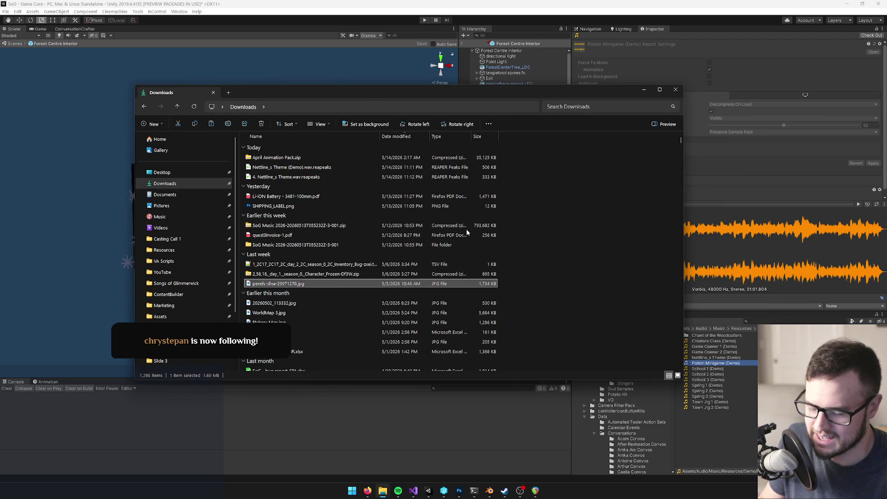
key("n")
key("n")
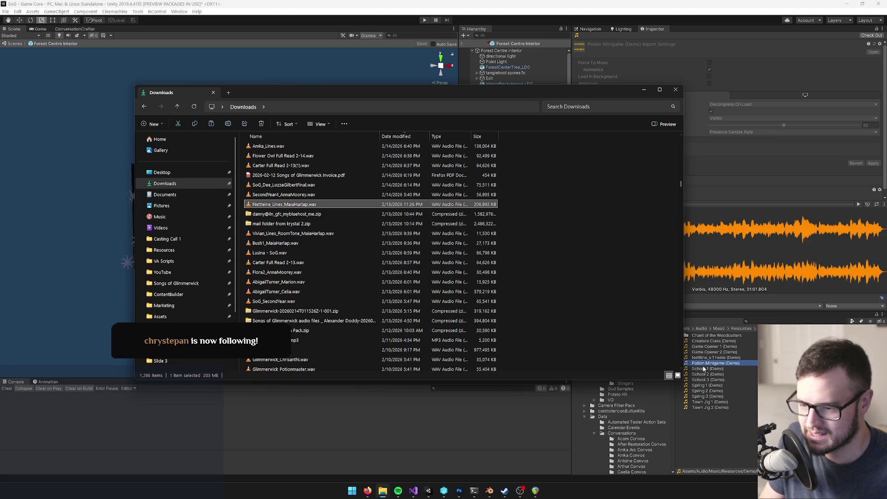
left_click(778, 321)
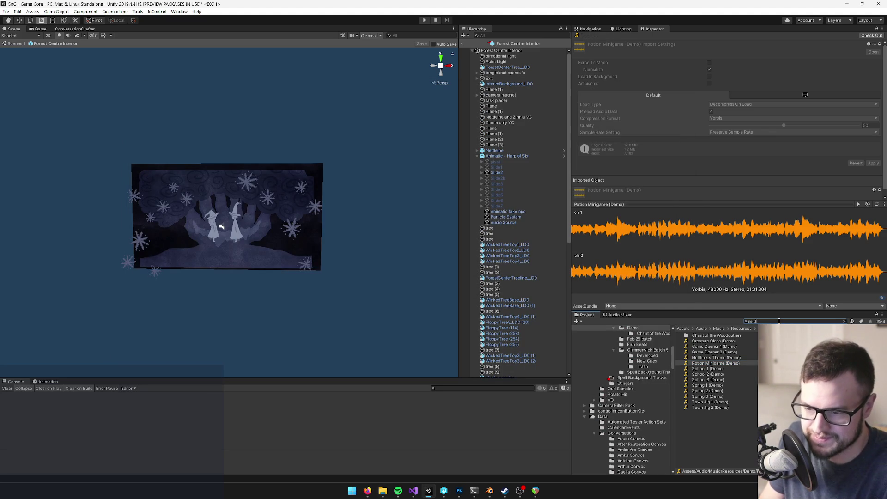
Step: Search 'nettli' and use Show in Explorer on the Nettline_s Theme (Demo) clip
type("i")
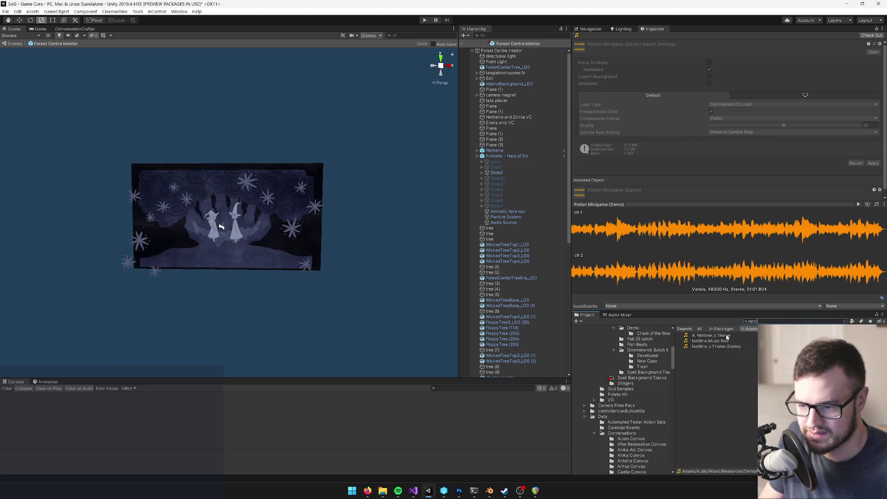
left_click(724, 347)
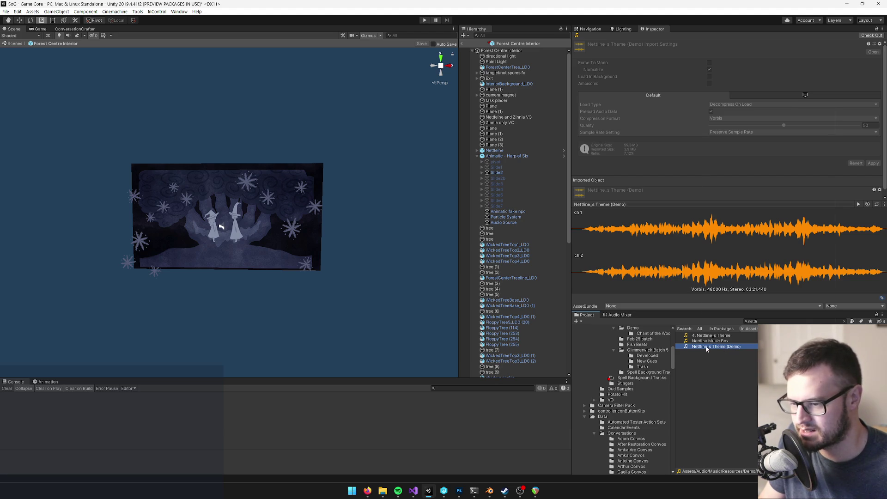
right_click(706, 349)
left_click(726, 137)
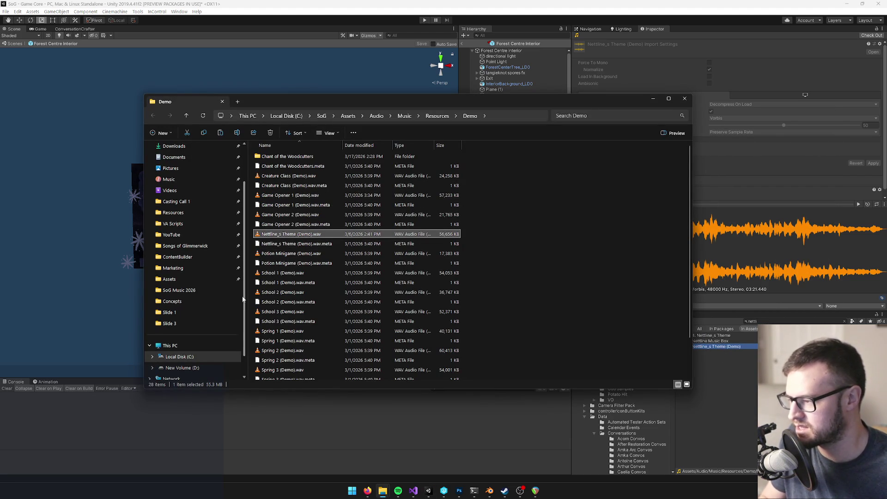
Step: Paste Nettline_s Theme (Demo).wav into Downloads, resolving the clash with the existing file
scroll(180, 278, "up", 2)
left_click(187, 192)
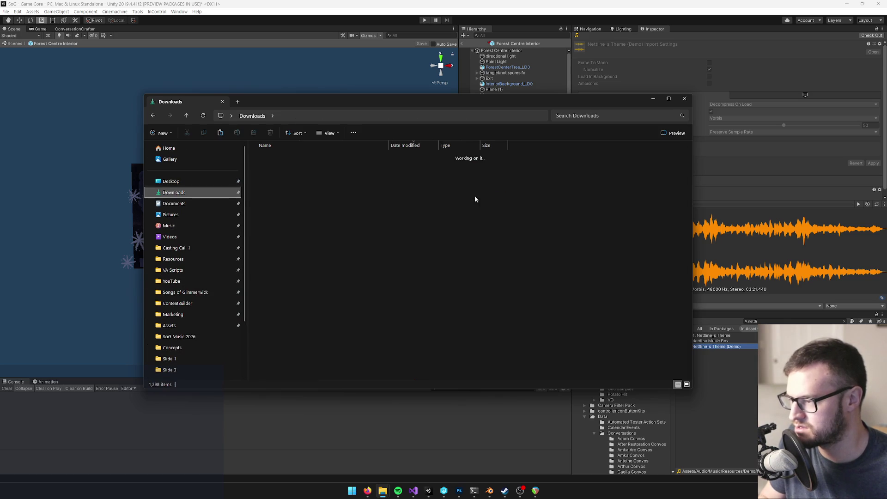
left_click(609, 173)
key("ctrl+v")
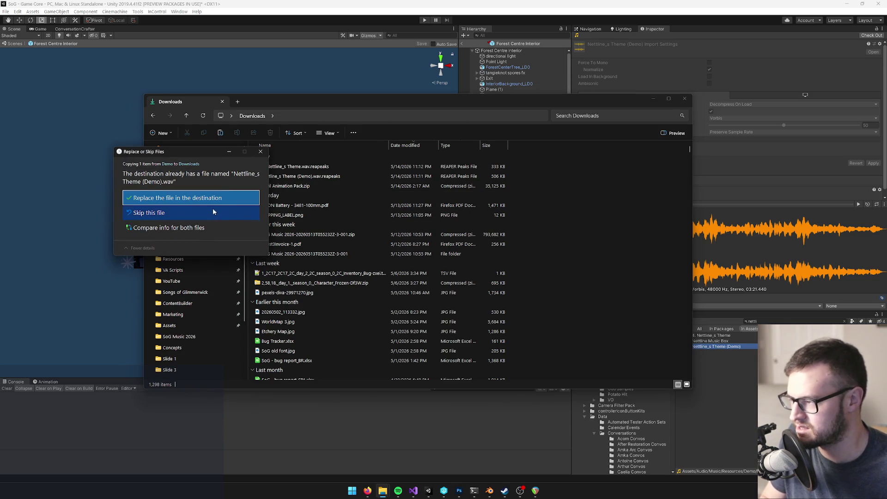
left_click(262, 153)
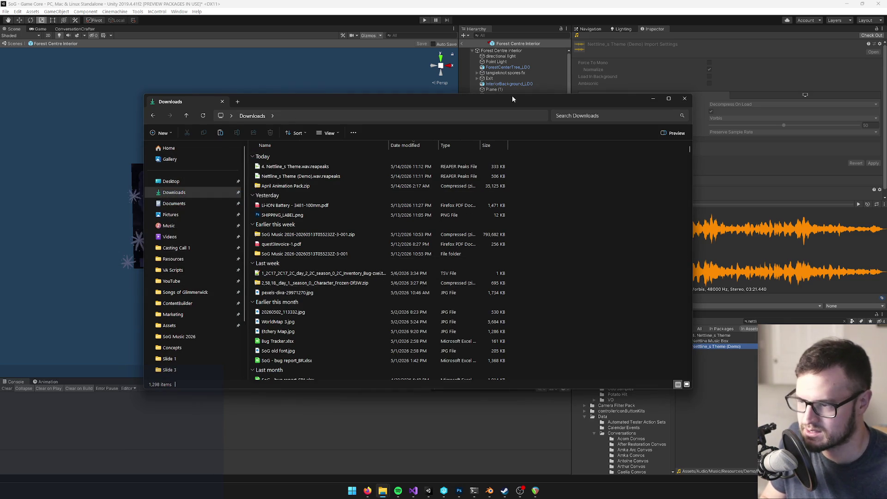
Step: Rearrange the Downloads window beside REAPER and bring REAPER to the front
left_click_drag(512, 95, 462, 91)
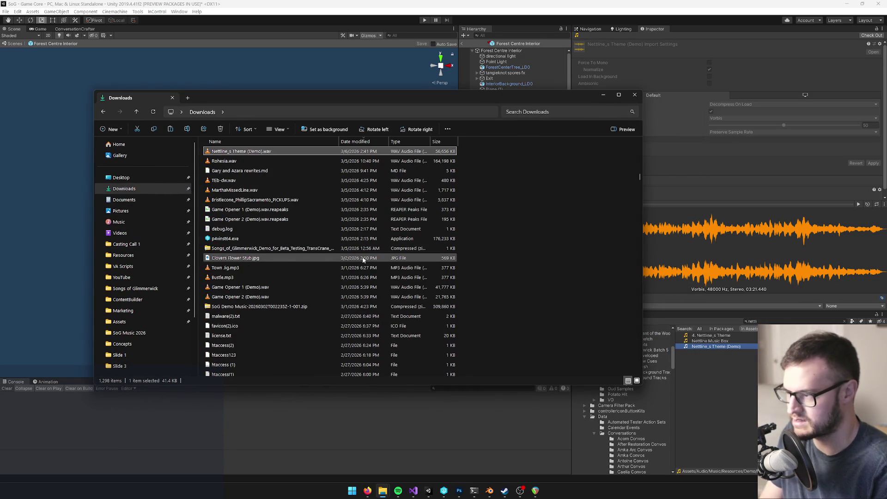
left_click_drag(230, 99, 367, 93)
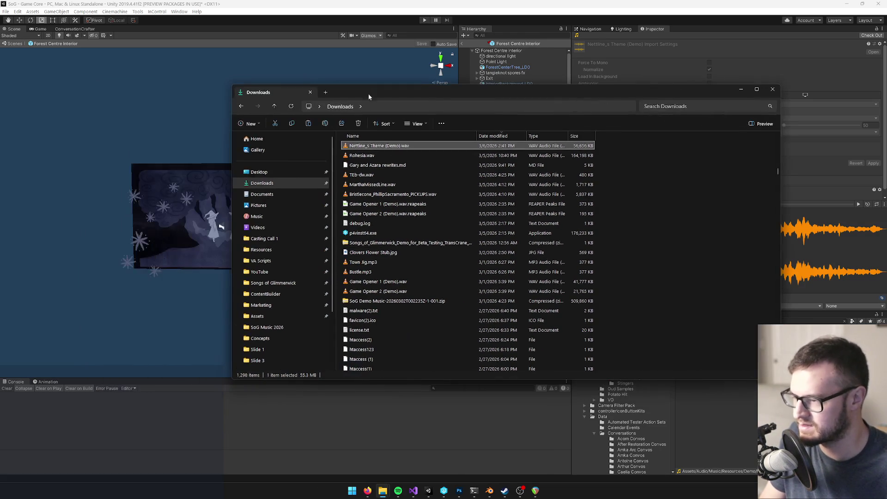
mouse_move(379, 145)
left_mouse_down()
mouse_move(522, 416)
mouse_move(539, 490)
mouse_move(497, 289)
mouse_move(462, 234)
mouse_move(462, 145)
left_mouse_up()
left_click(536, 490)
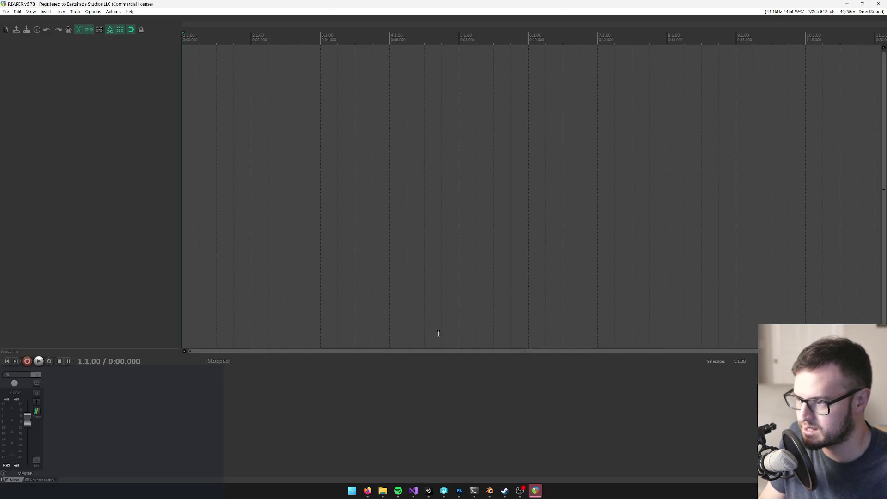
Step: Import Nettline_s Theme (Demo).wav from Downloads as a new REAPER track
key("alt+Tab")
left_click_drag(411, 111, 526, 116)
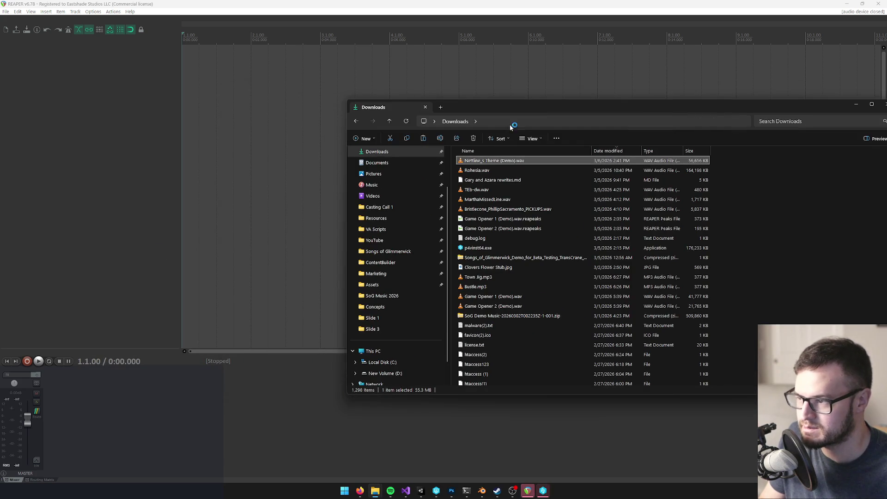
mouse_move(488, 161)
left_mouse_down()
mouse_move(462, 62)
mouse_move(452, 65)
left_mouse_up()
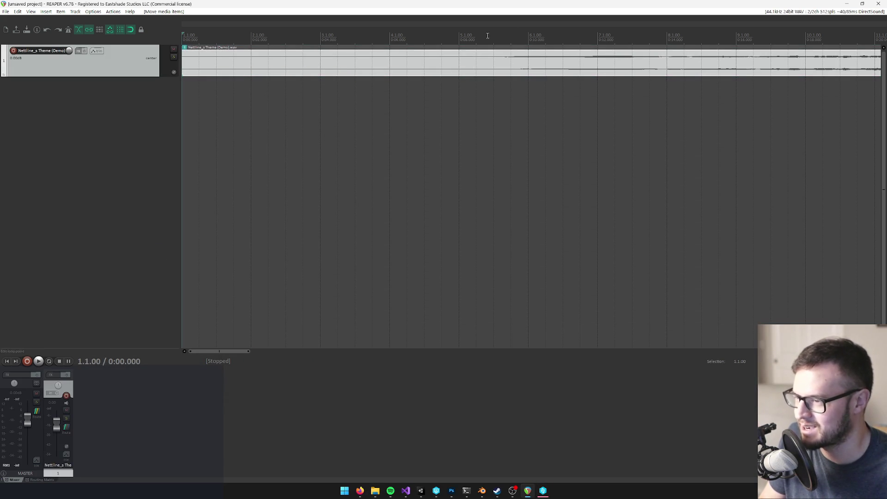
scroll(481, 93, "down", 6)
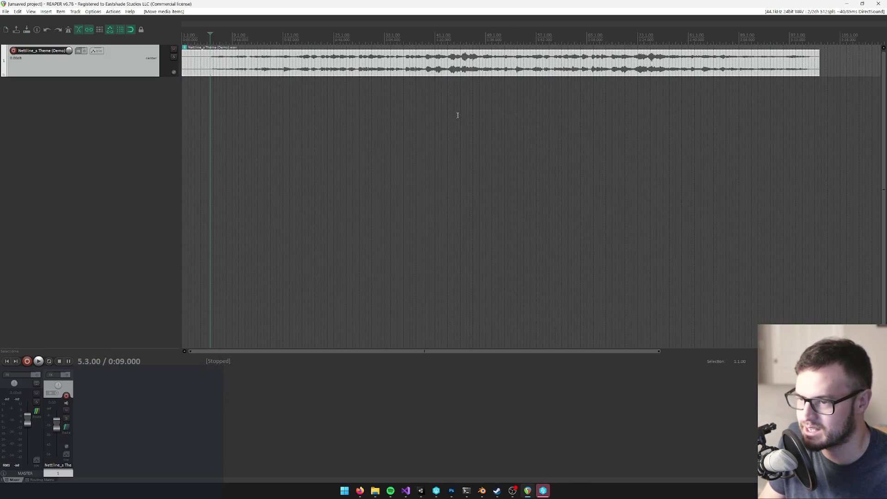
scroll(458, 113, "up", 4)
scroll(334, 103, "up", 3)
Step: Audition the theme from bar 4, 4.3.00 and 4.2.00 to find the intro cut point
key("space")
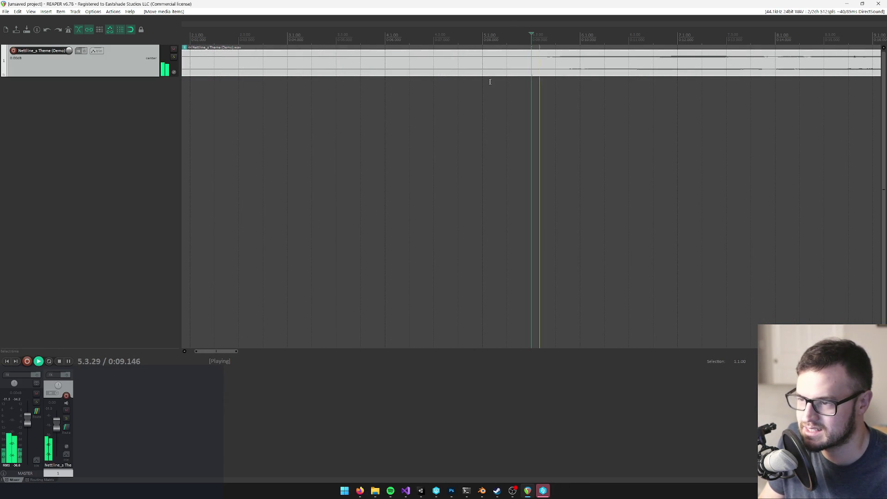
left_click(499, 37)
key("space")
left_click(410, 37)
left_click(385, 37)
key("space")
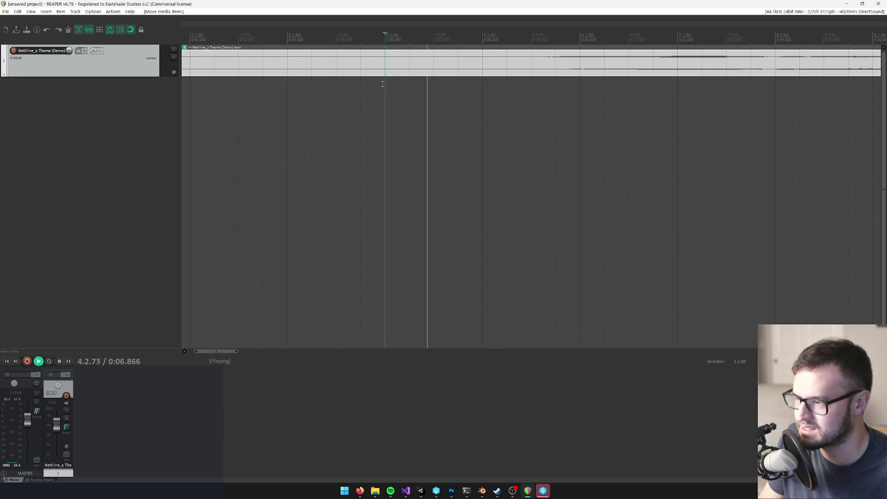
key("space")
left_click(432, 39)
key("space")
key("space")
left_click(410, 38)
key("space")
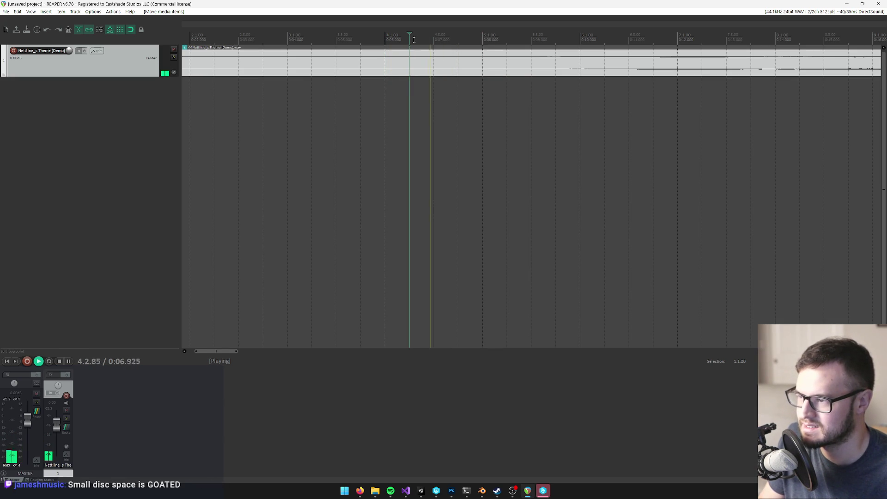
key("space")
Step: Split the item at the cut point and move the later part to the project start
left_click(418, 63)
key("s")
left_click(392, 66)
left_click_drag(439, 62, 182, 63)
scroll(544, 123, "down", 5)
key("Home")
scroll(312, 116, "up", 5)
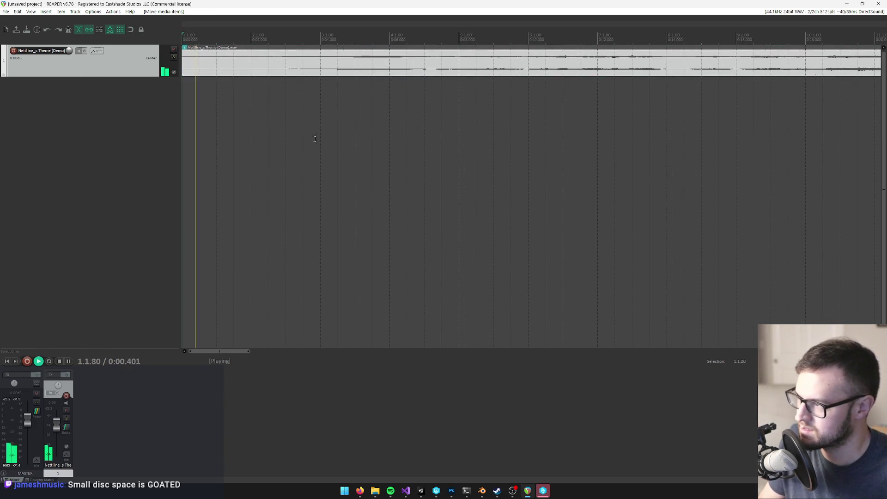
scroll(190, 76, "up", 2)
key("space")
Step: Trim the item start back to 1.1.00 with a fade-in and check its properties
key("space")
mouse_move(189, 64)
left_mouse_down()
mouse_move(221, 64)
mouse_move(186, 58)
mouse_move(190, 51)
left_mouse_up()
key("Home")
key("space")
scroll(467, 118, "down", 10)
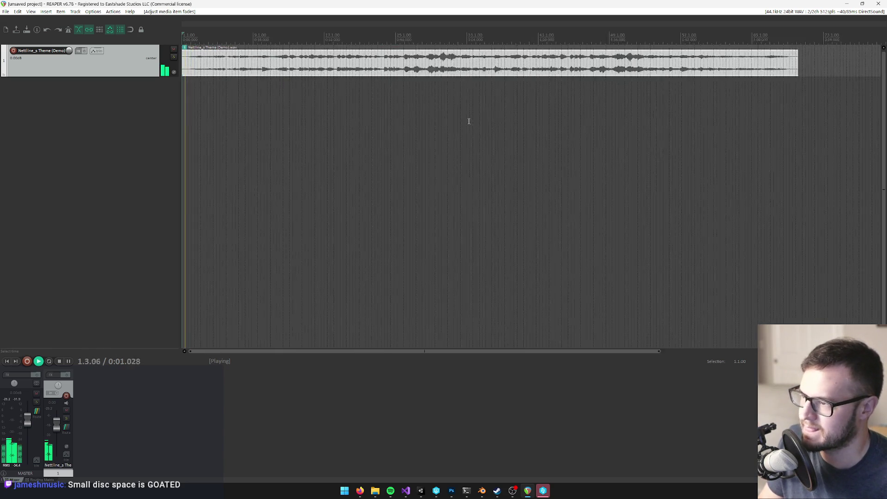
scroll(287, 106, "up", 3)
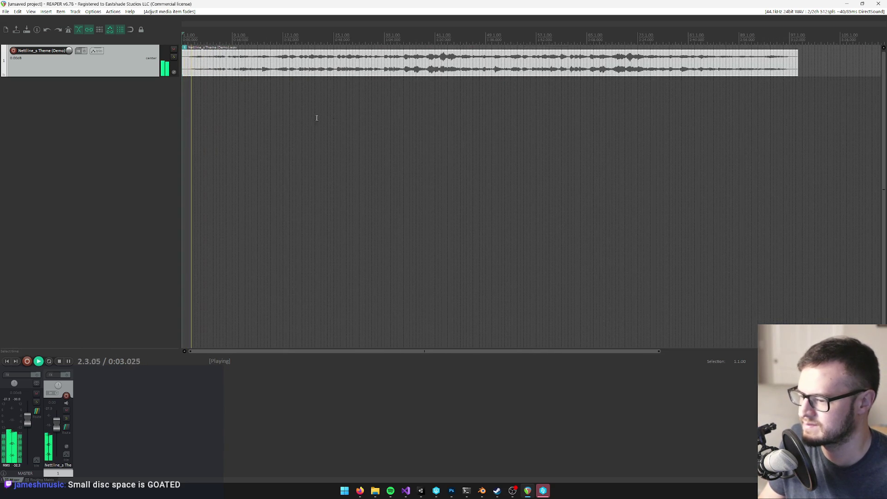
key("space")
double_click(293, 58)
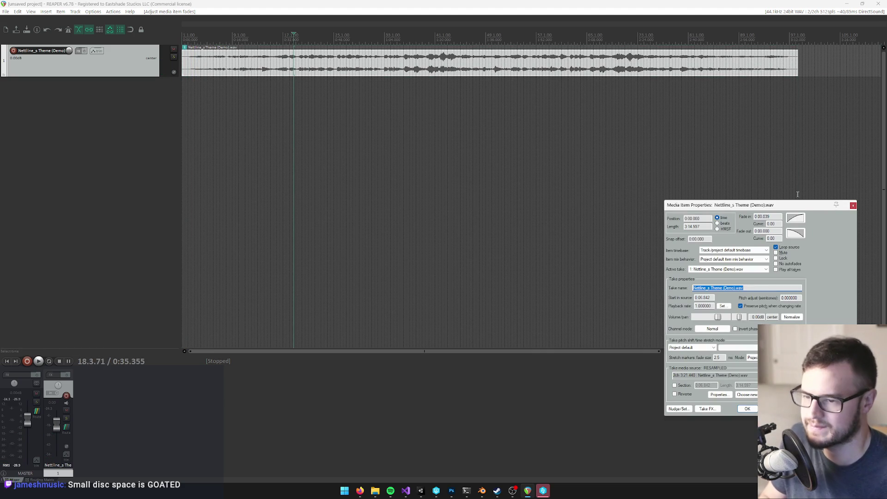
left_click(854, 206)
Step: Set the time selection to the item and bring up Render to File with Ctrl+Alt+R
right_click(408, 33)
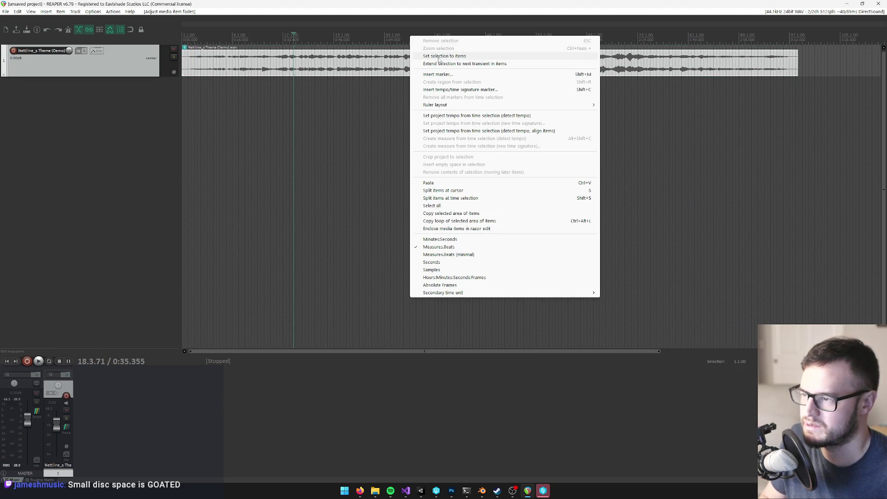
left_click(462, 56)
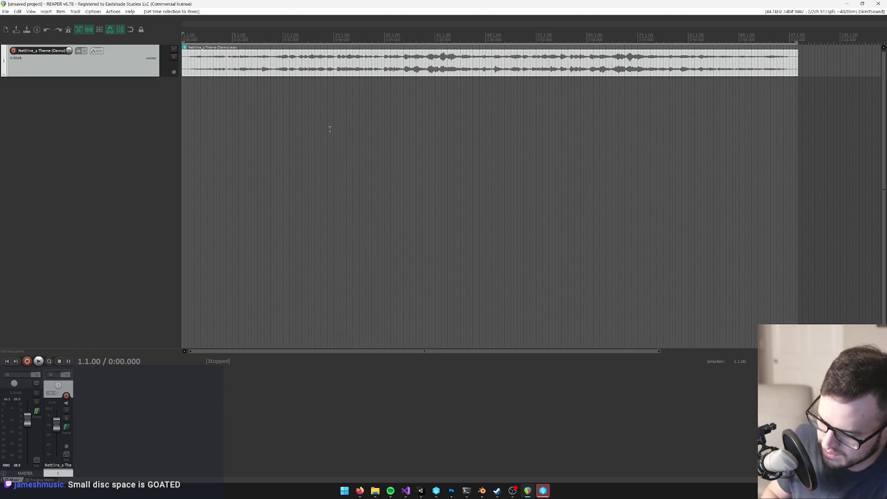
key("ctrl+alt+r")
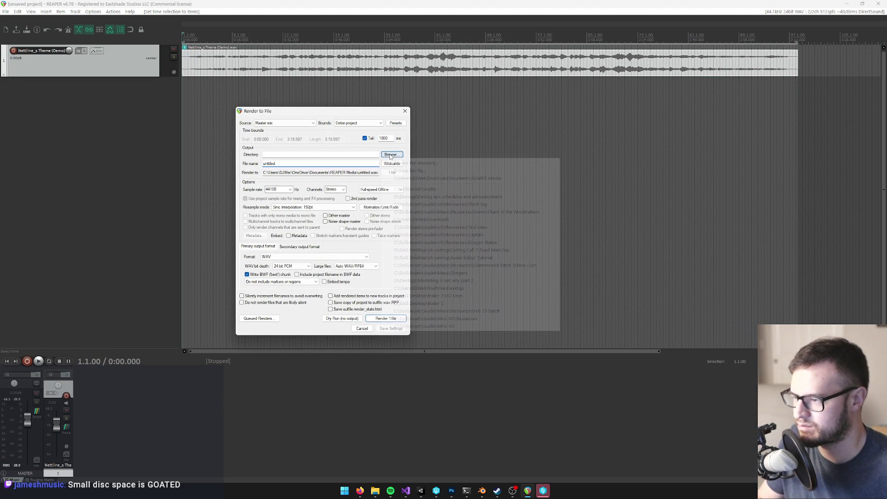
Step: Open the render output browser, then check out 4. Nettline_s Theme for editing in Unity
left_click(391, 155)
left_click(394, 171)
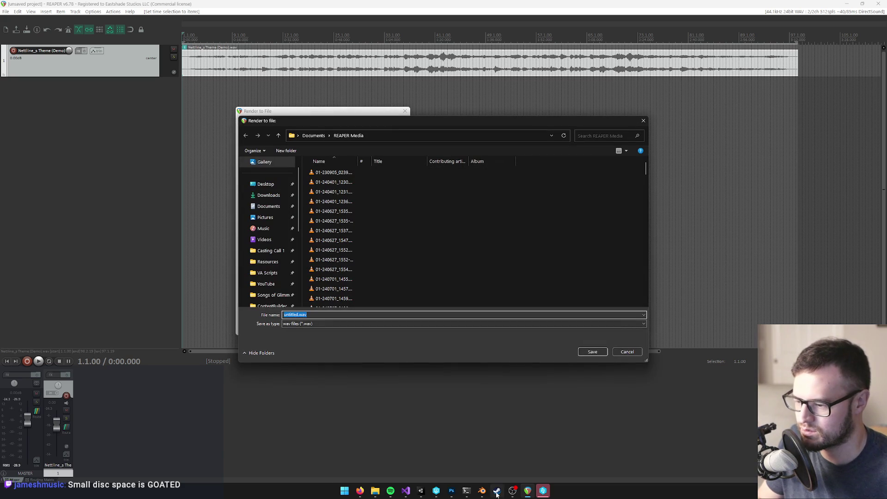
left_click(423, 492)
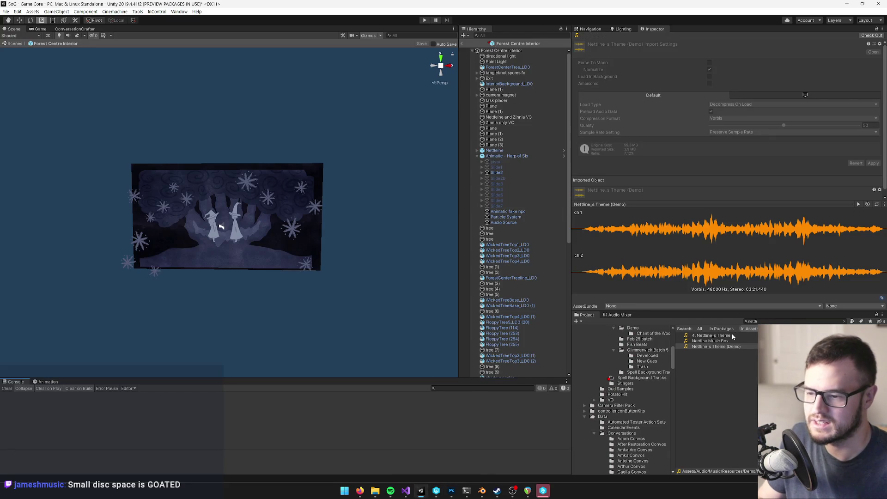
left_click(725, 336)
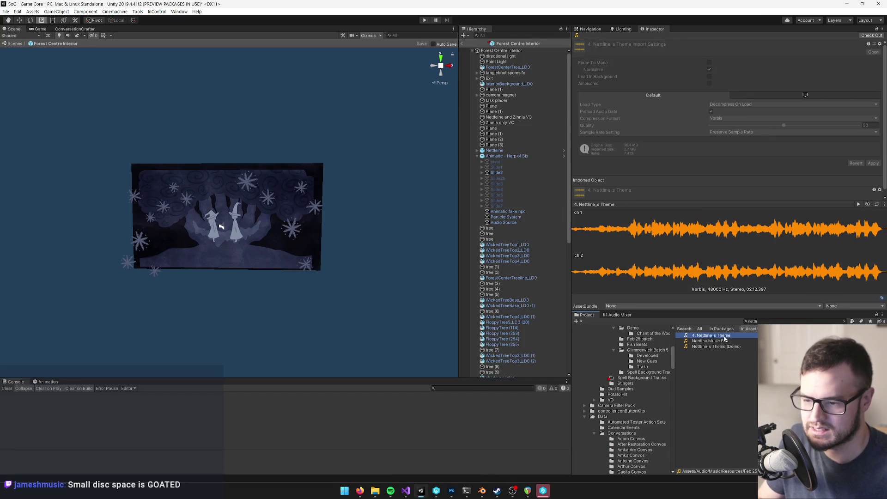
left_click(871, 36)
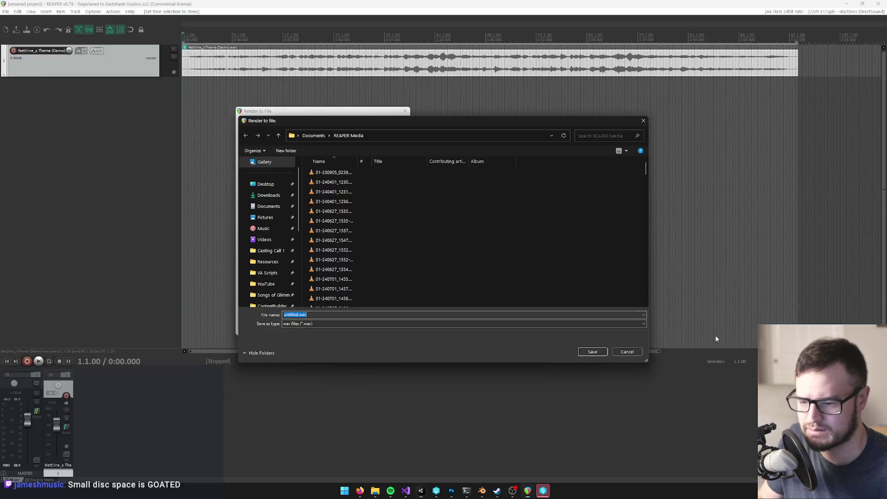
left_click(268, 261)
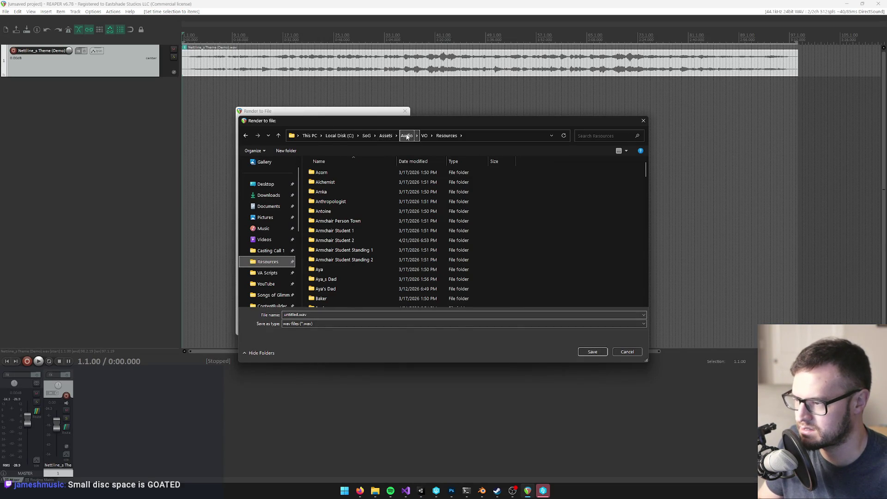
left_click(386, 136)
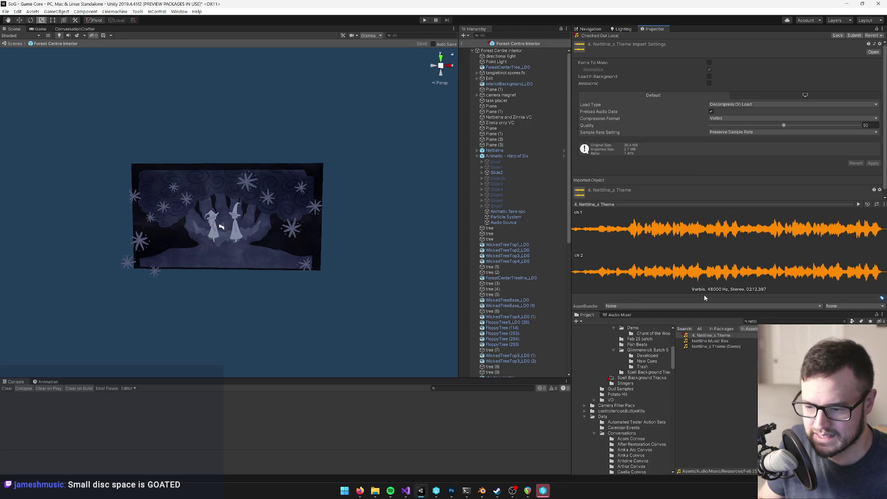
Step: Browse the render location to SoG > Assets > Audio > Music > Resources > Feb 25 batch
key("alt+Tab")
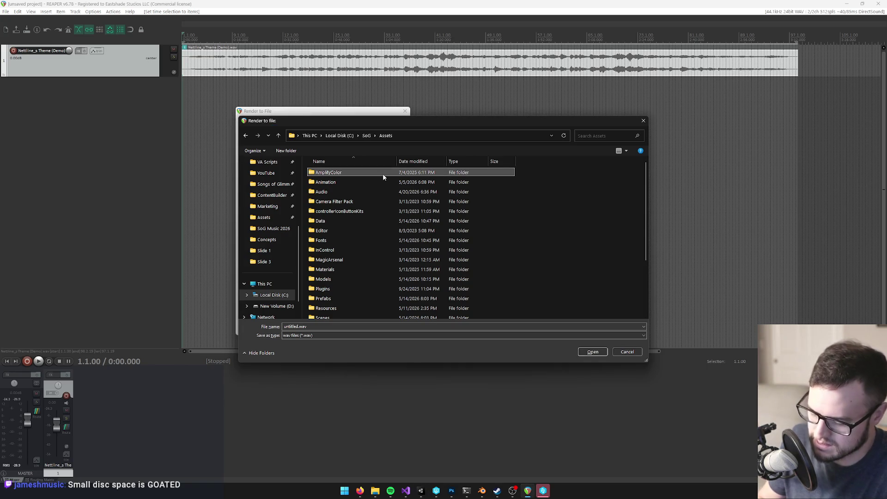
key("Down")
key("Down")
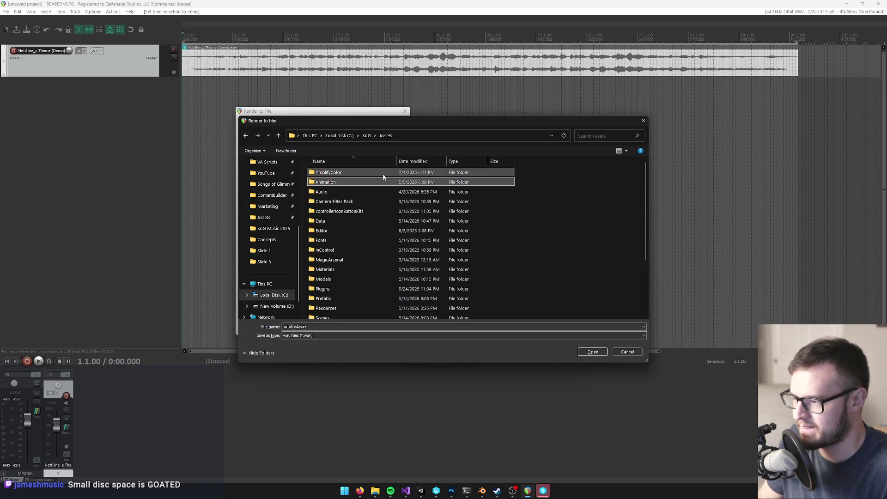
key("Return")
key("m")
key("u")
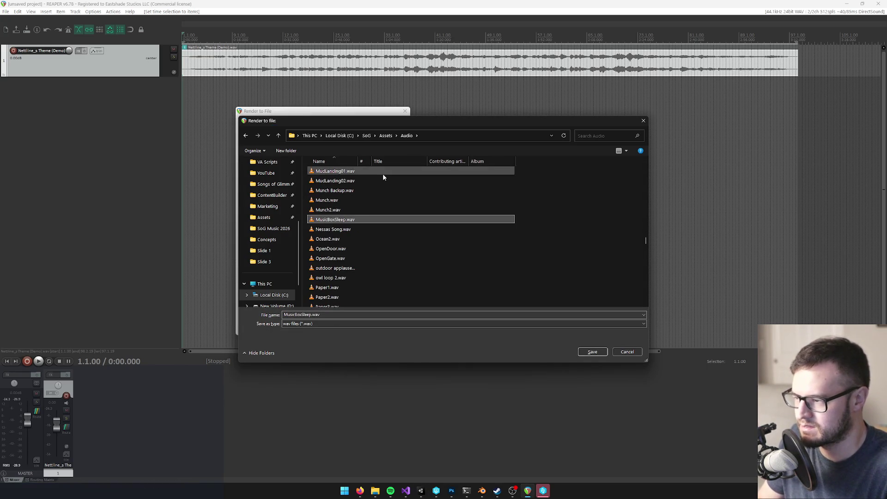
scroll(404, 189, "up", 10)
scroll(424, 210, "up", 1)
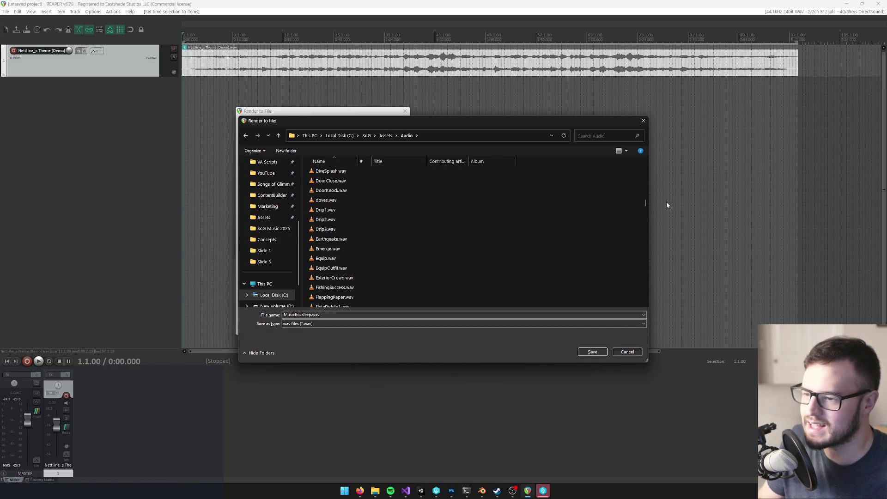
left_click_drag(647, 203, 649, 153)
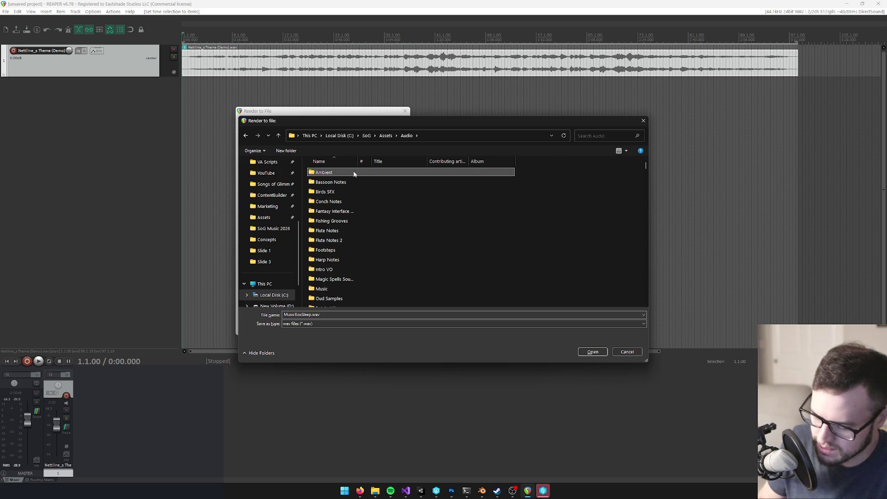
type("mu")
key("Return")
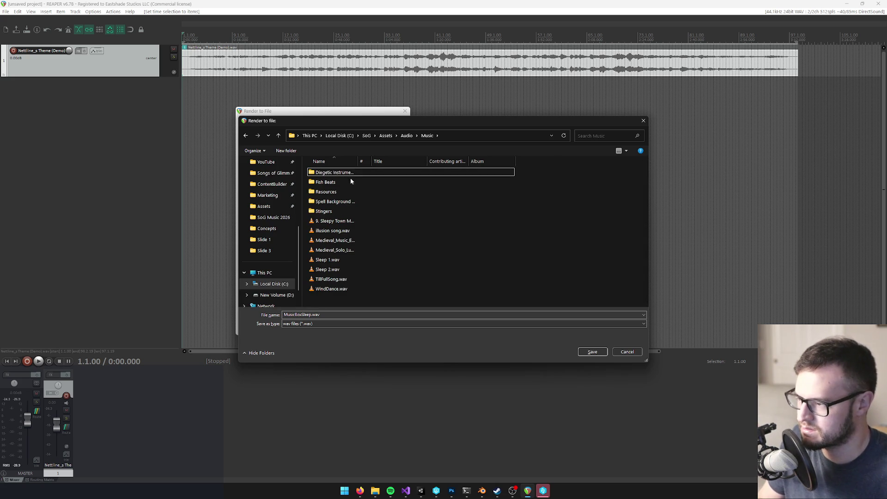
double_click(332, 191)
double_click(340, 183)
Step: Target 4. Nettline_s Theme.wav as output, confirm replacing it, and start rendering
left_click(360, 193)
key("Down")
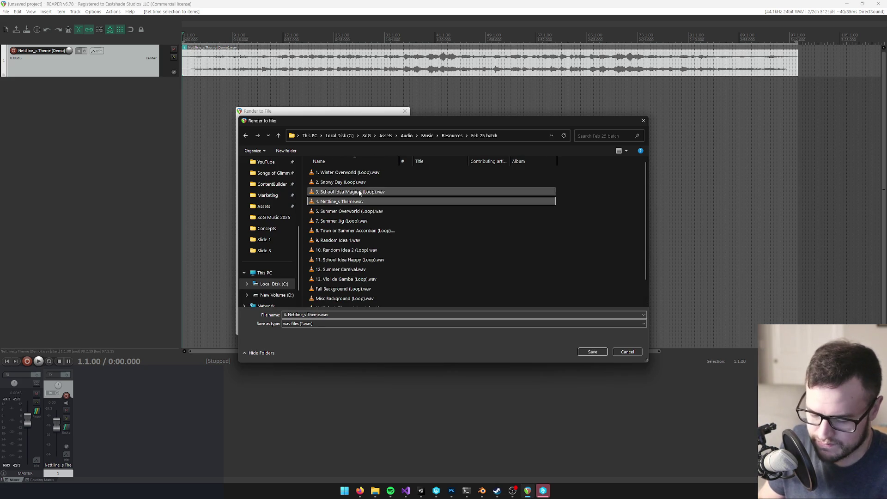
left_click(593, 352)
left_click(464, 248)
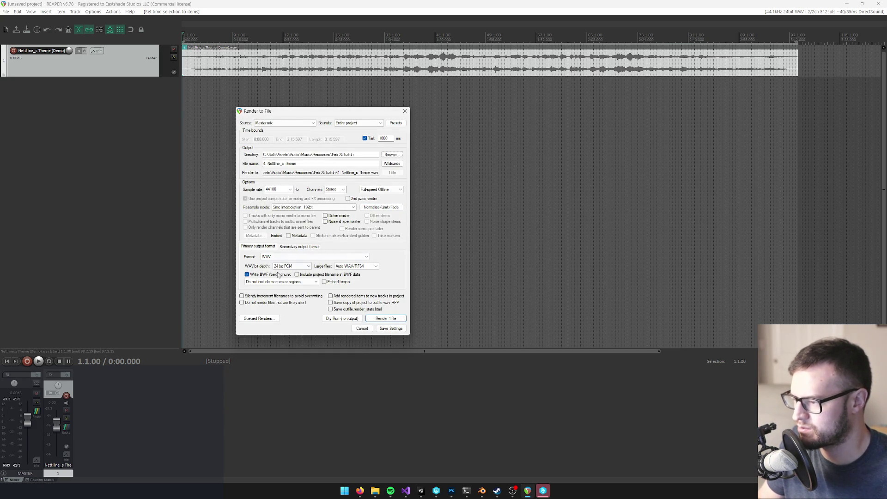
left_click(382, 318)
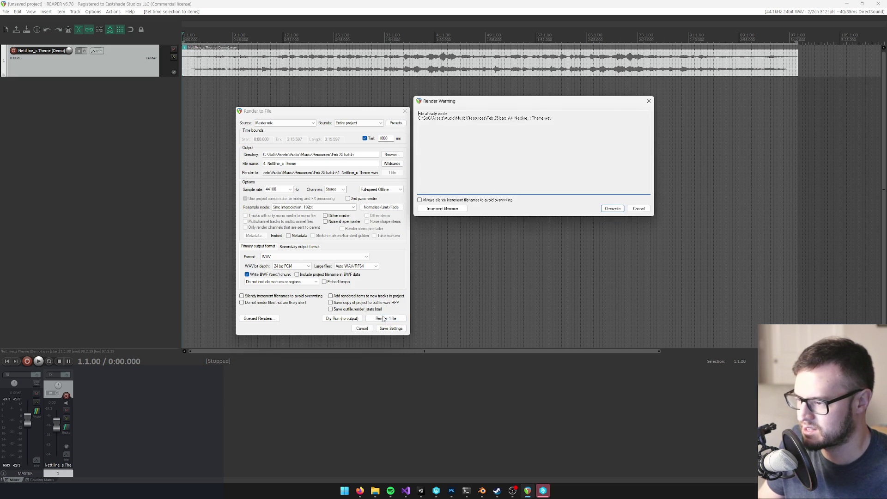
Step: Overwrite 4. Nettline_s Theme.wav with the render, close the render window, and switch to Unity
left_click(612, 209)
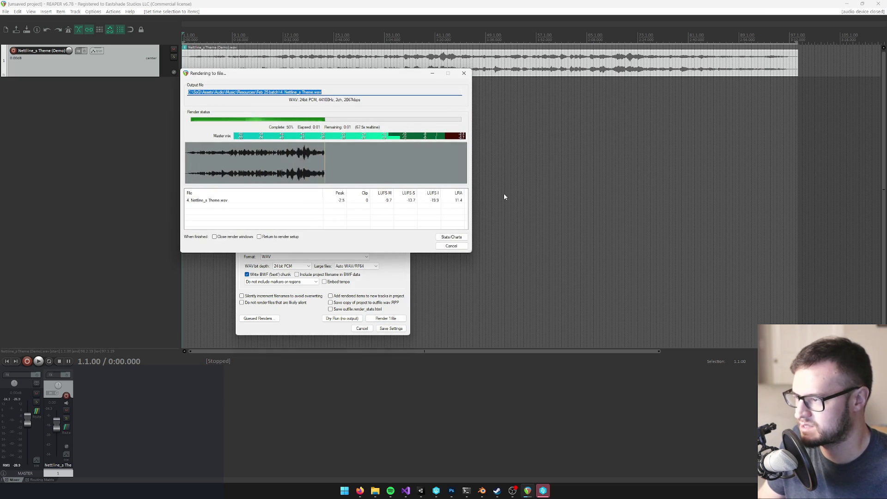
left_click(451, 246)
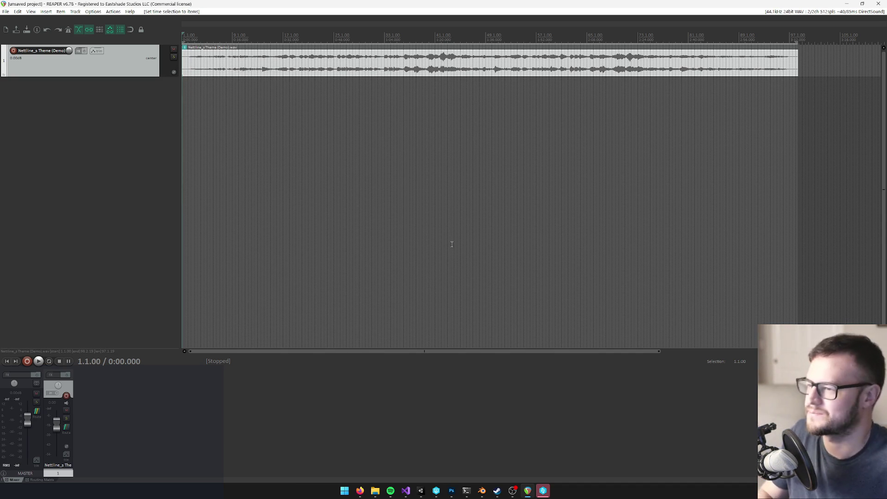
key("alt+Tab")
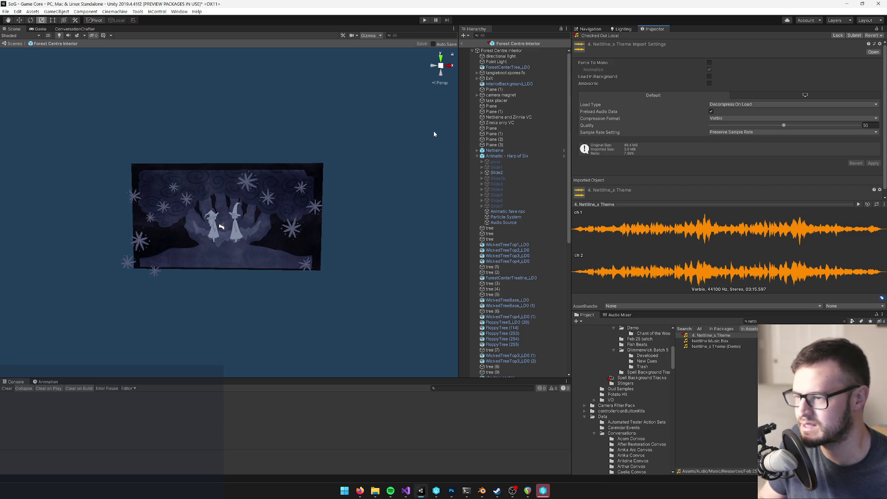
Step: Exit the Forest Centre Interior prefab to Game Core, show the Game view, and enter Play mode
left_click(462, 44)
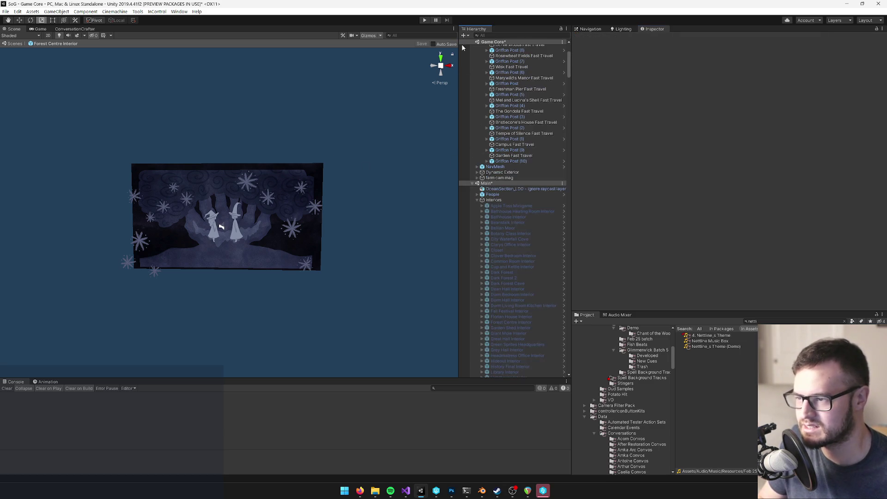
left_click(39, 30)
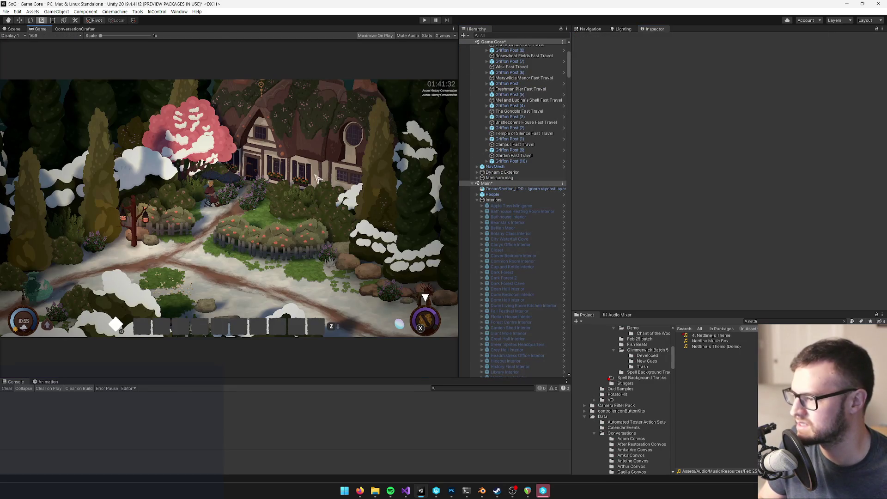
left_click(424, 21)
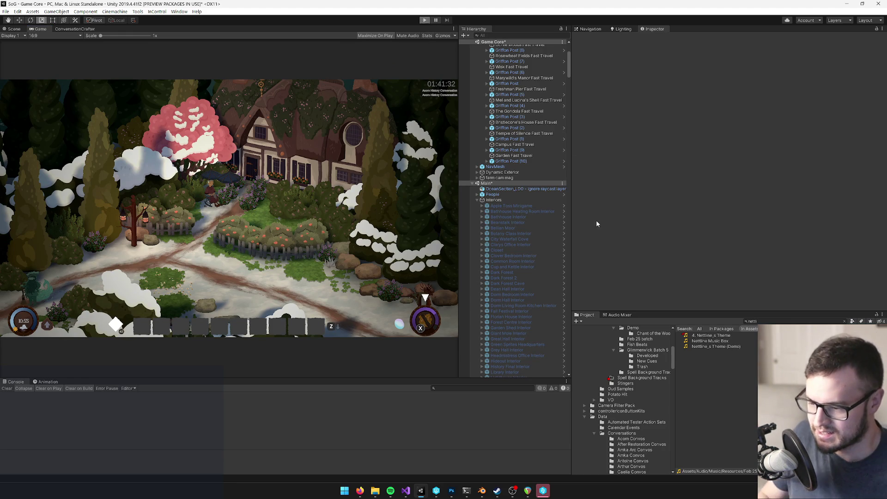
mouse_move(545, 494)
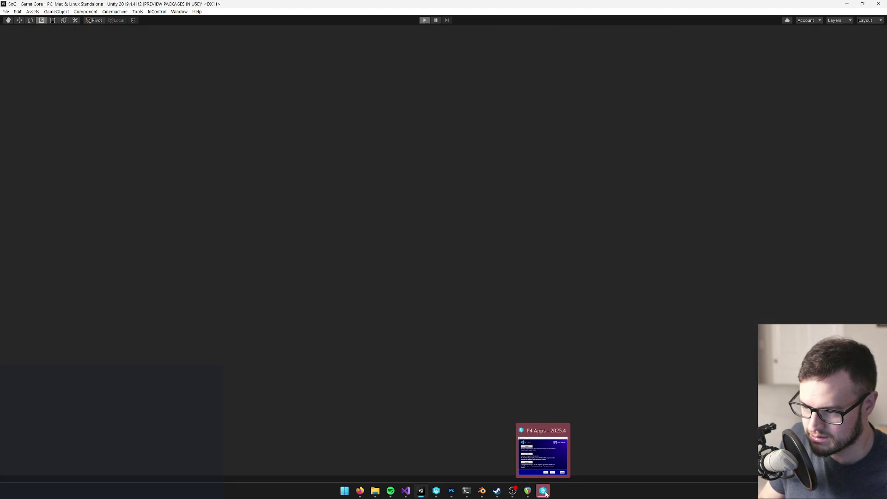
Step: Bring up the P4 Apps installer, close it, and confirm cancelling the installation
left_click(546, 493)
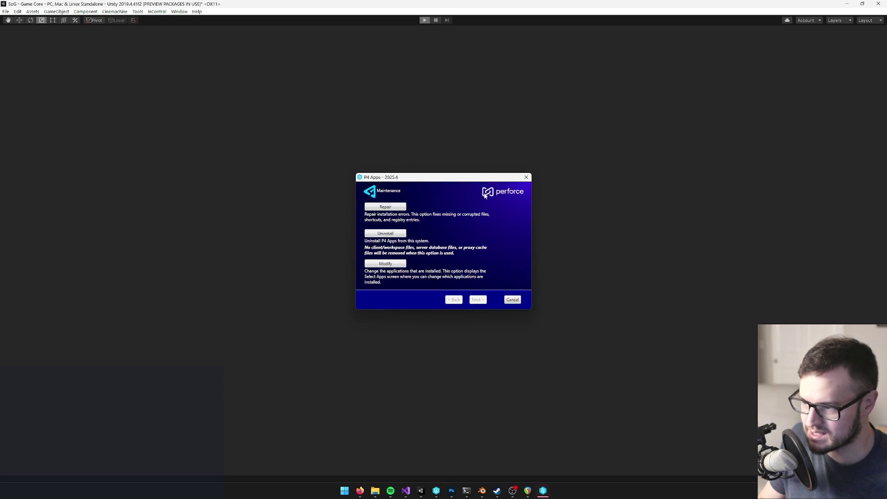
left_click(526, 178)
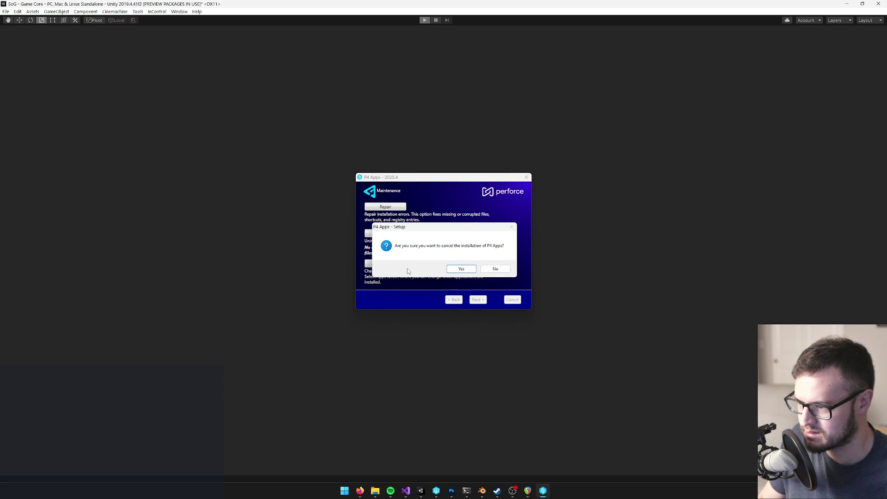
left_click(461, 269)
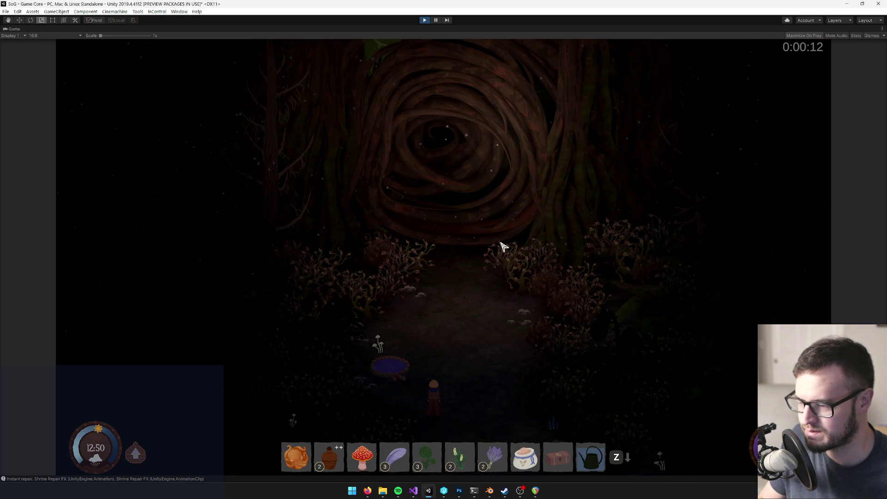
Step: In the inventory's songs list, select and pin the Tangleknot Remover song
key("Tab")
left_click(235, 255)
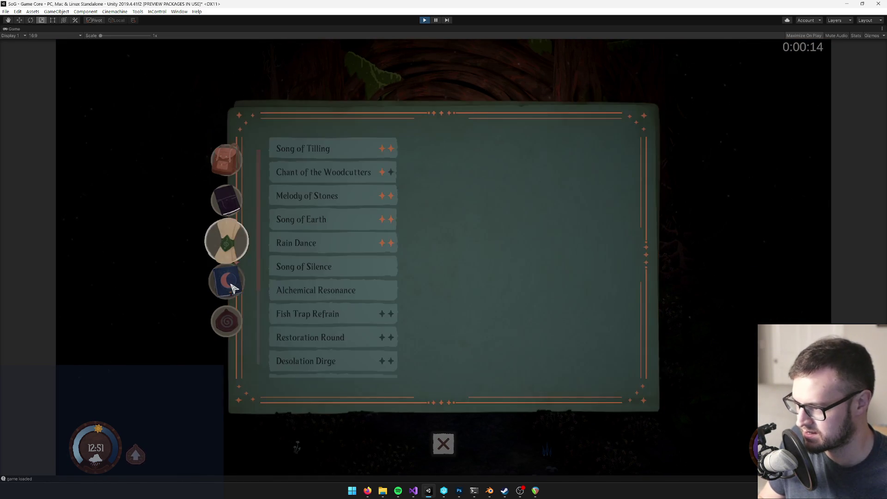
left_click(233, 285)
left_click(229, 244)
scroll(319, 333, "down", 3)
scroll(319, 332, "down", 2)
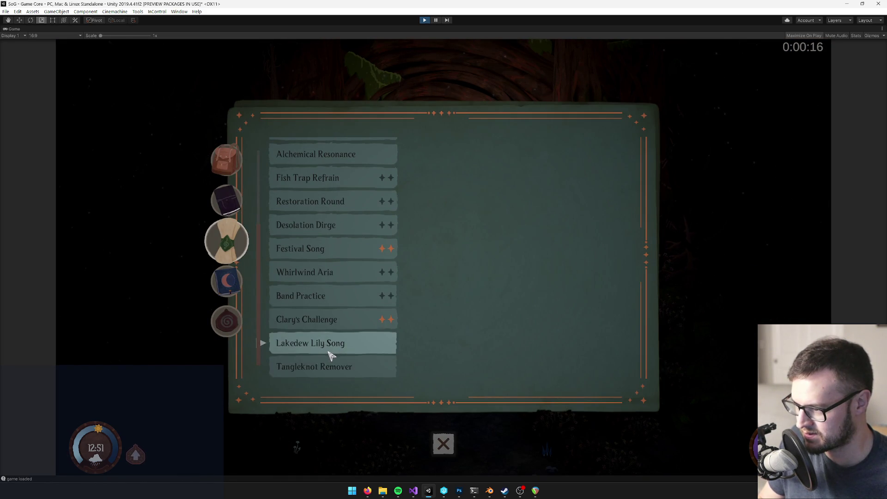
left_click(335, 366)
left_click(621, 254)
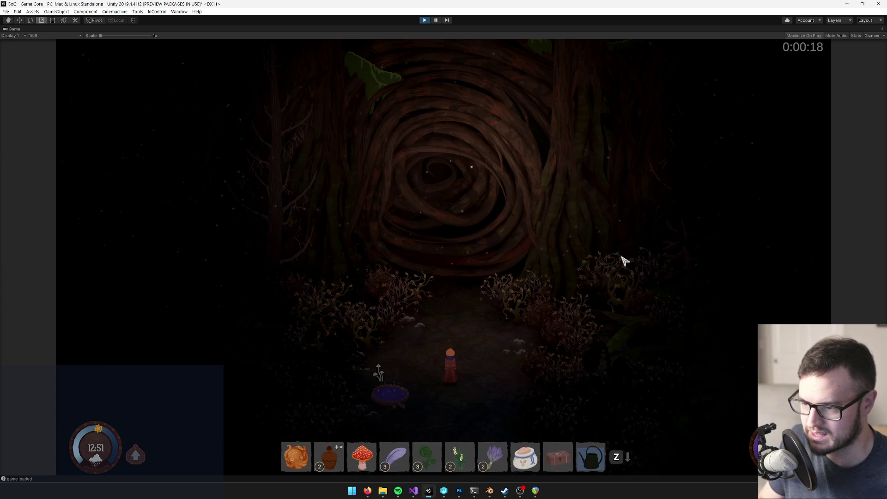
key("Tab")
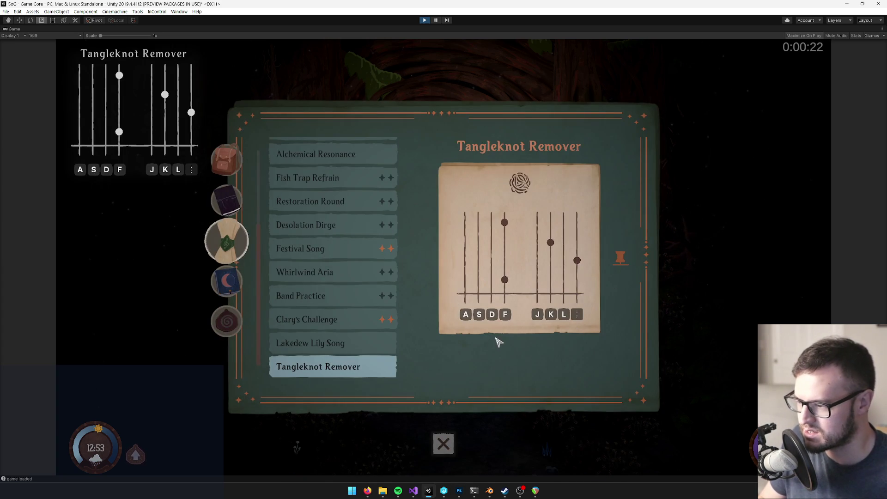
key("Tab")
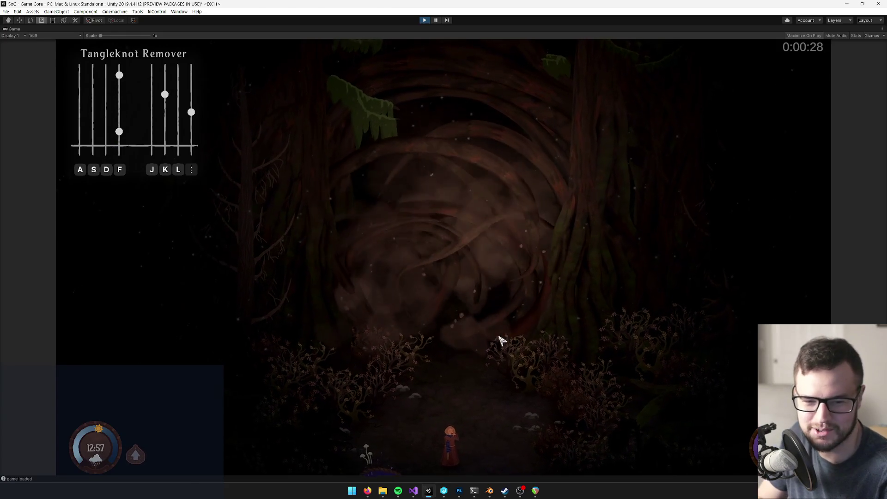
Step: Play Tangleknot Remover's notes F, K, D and walk through the cleared path to the tree
key("f")
key("k")
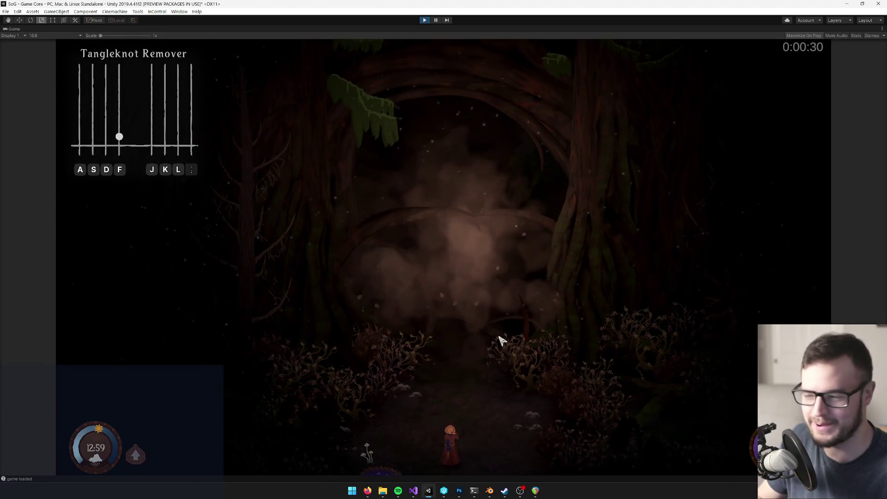
key("d")
key("w")
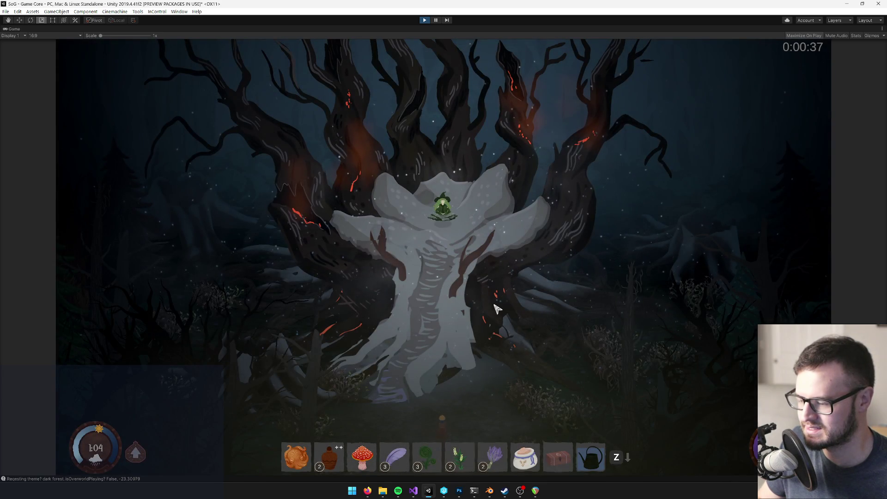
key("w+a")
key("s+d")
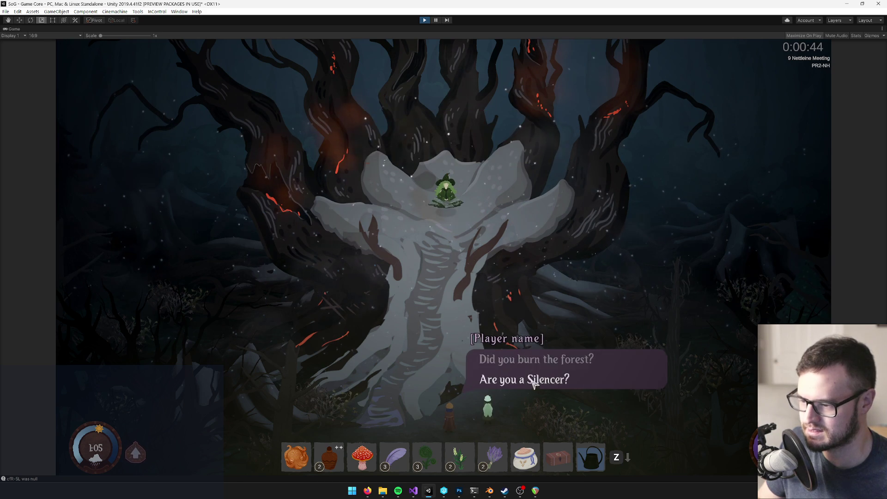
Step: Ask Nettleine 'Are you a Silencer?', watch the Harp of Six animatic, then stop Play mode
left_click(548, 371)
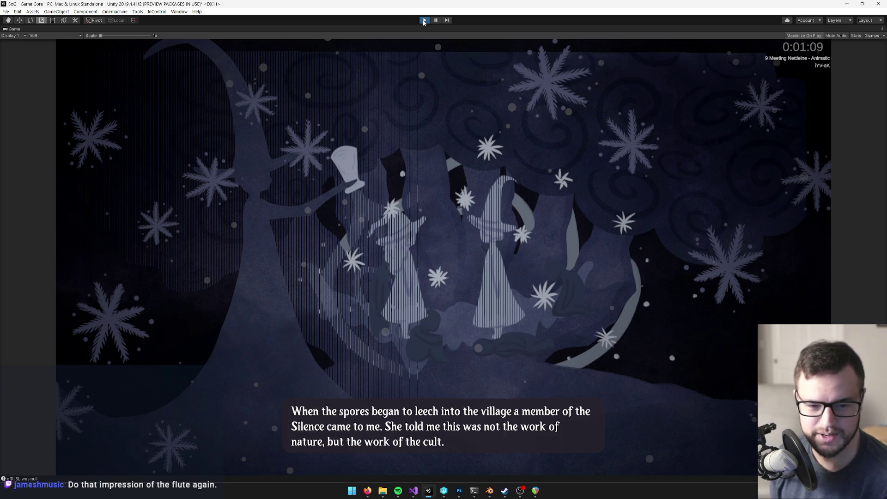
left_click(424, 20)
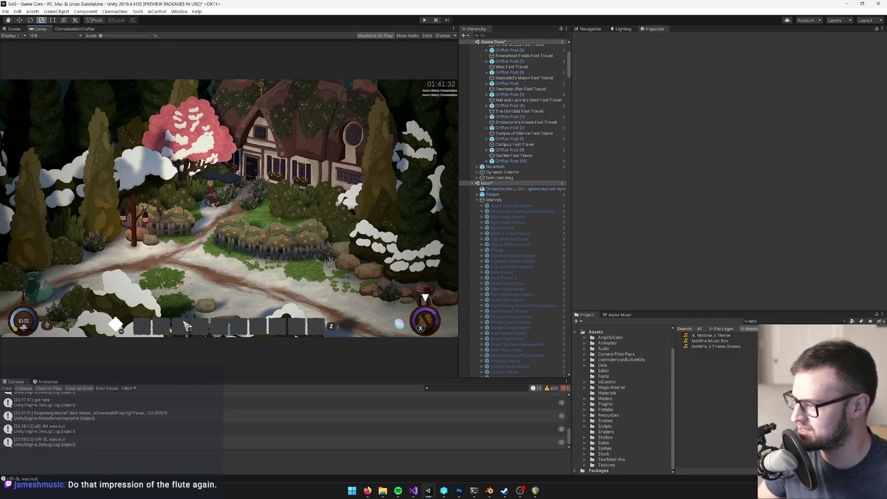
Step: Clear the console and select the 4. Nettline_s Theme audio asset
left_click(7, 388)
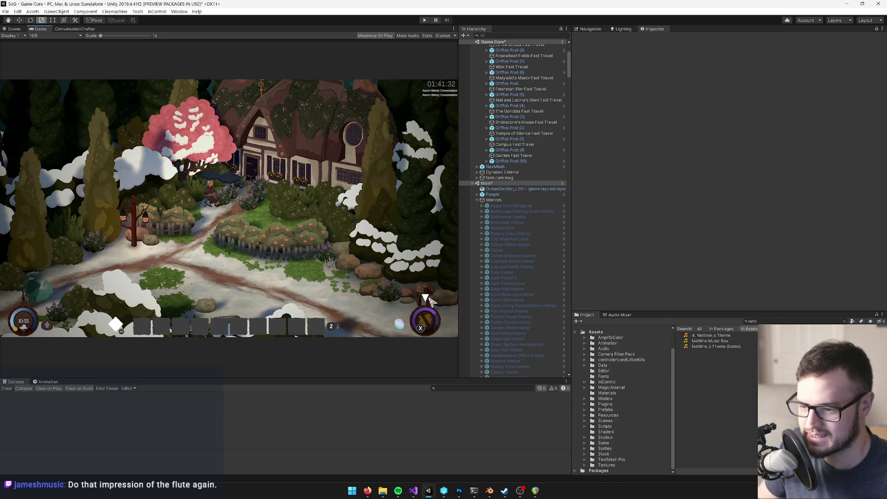
left_click(714, 336)
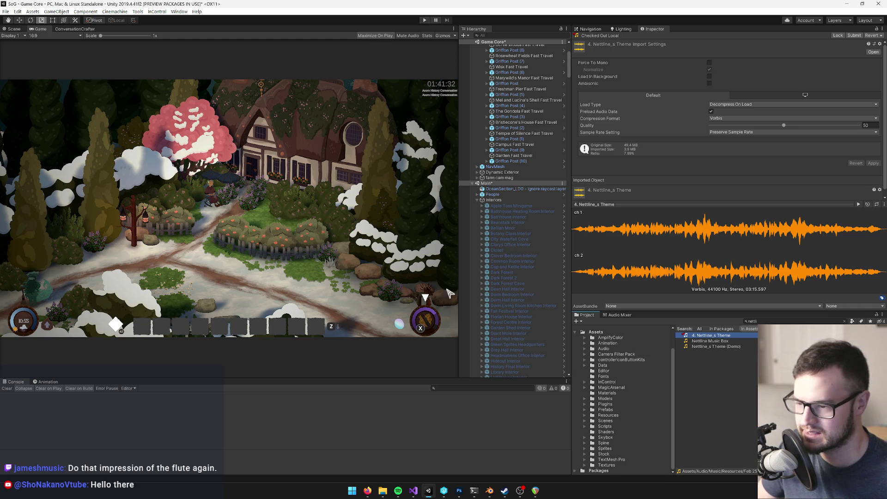
left_click(279, 182)
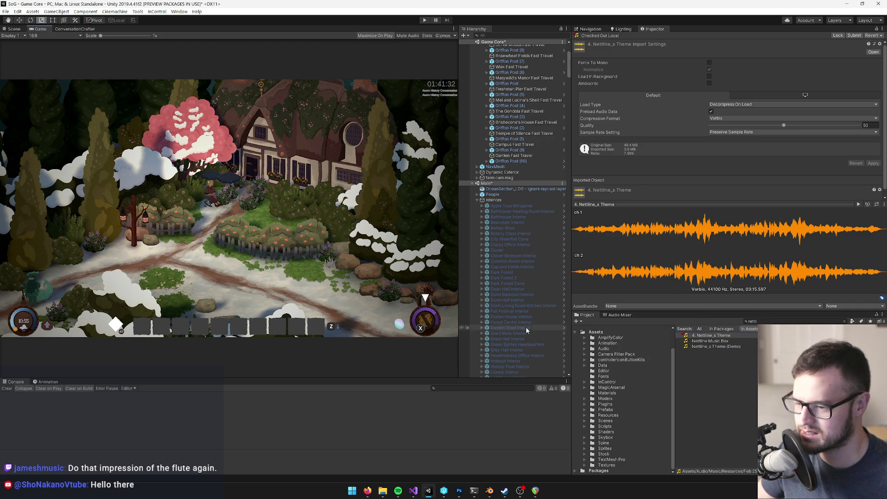
scroll(522, 208, "up", 5)
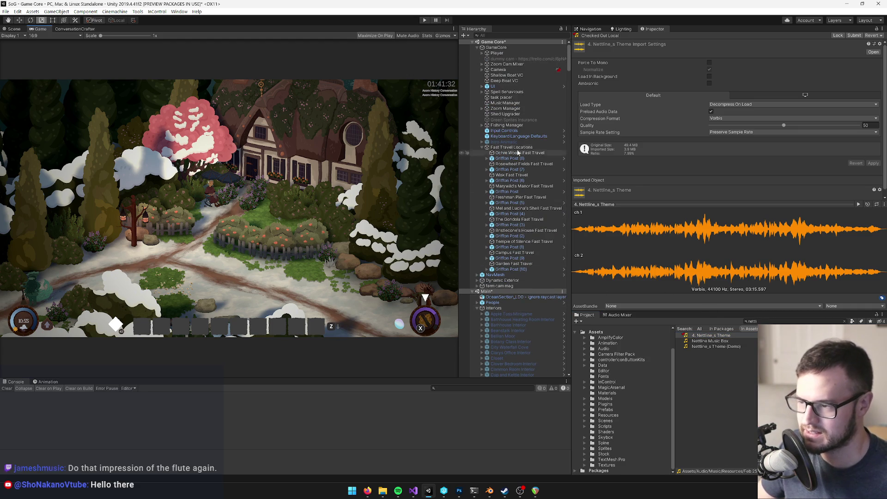
Step: Search 'music int', open the Music Class Interior prefab, and select its Slide1
left_click(792, 321)
type("music")
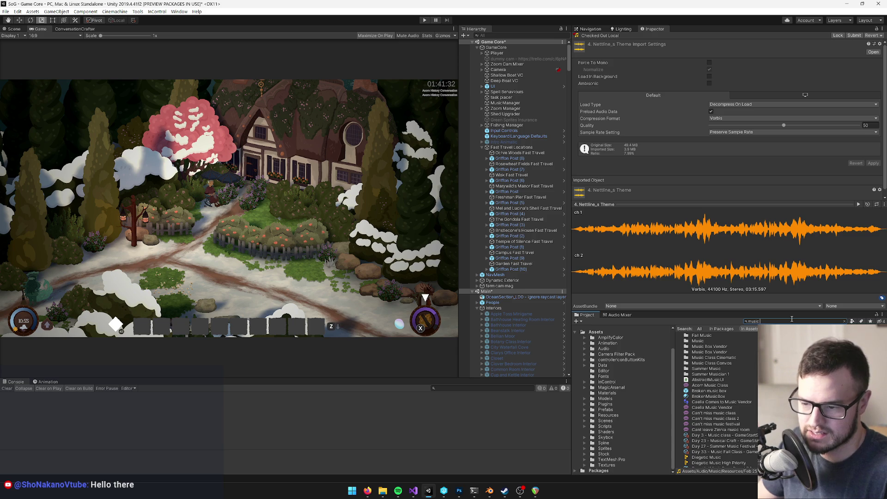
type(" int")
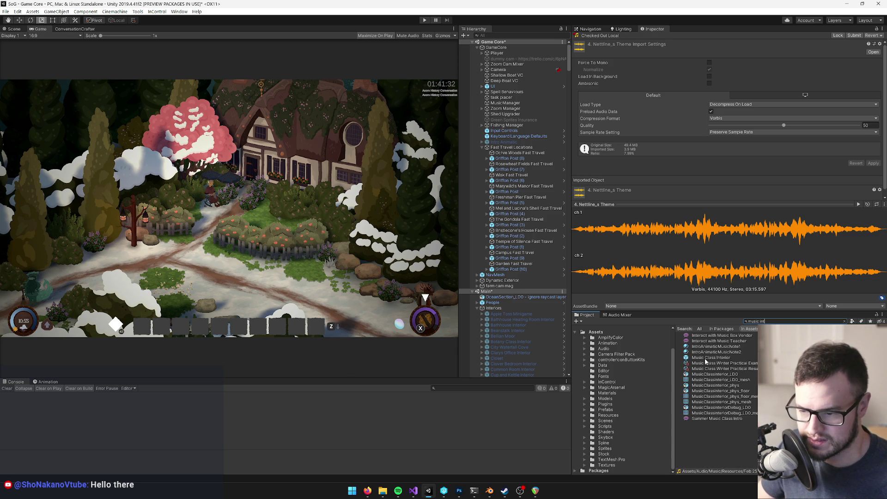
left_click(707, 357)
left_click(747, 64)
left_click(518, 79)
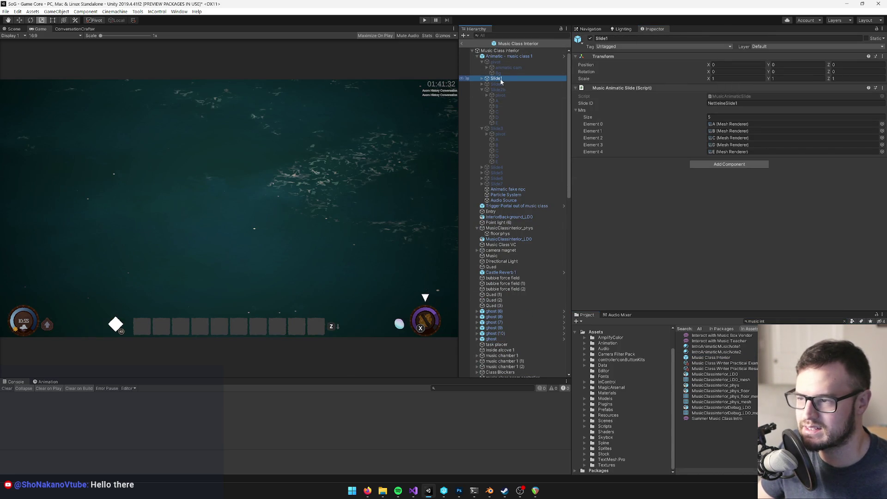
Step: Search the Project again and select the Forest Centre Interior prefab
left_click(778, 322)
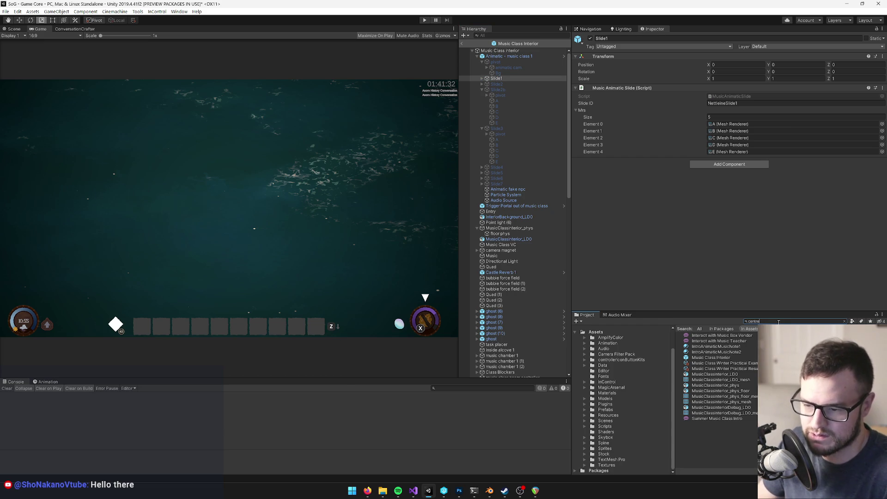
type("e")
left_click(712, 341)
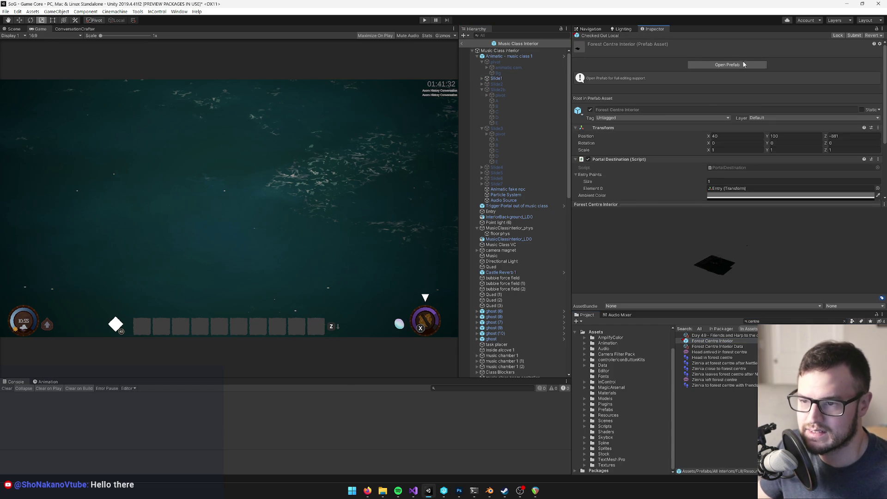
Step: In Forest Centre Interior, deactivate Slide2, activate Slide1, view it in Scene, then exit the prefab
left_click(744, 63)
left_click(506, 173)
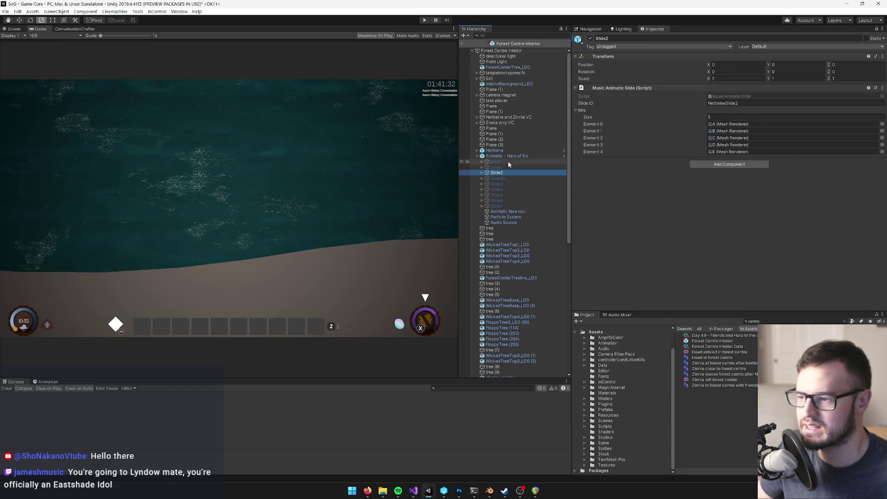
key("alt+shift+a")
left_click(504, 167)
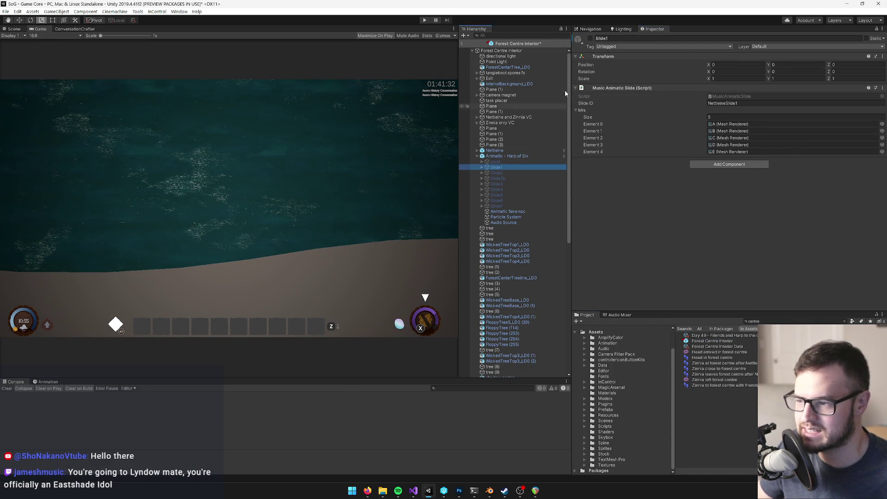
left_click(590, 38)
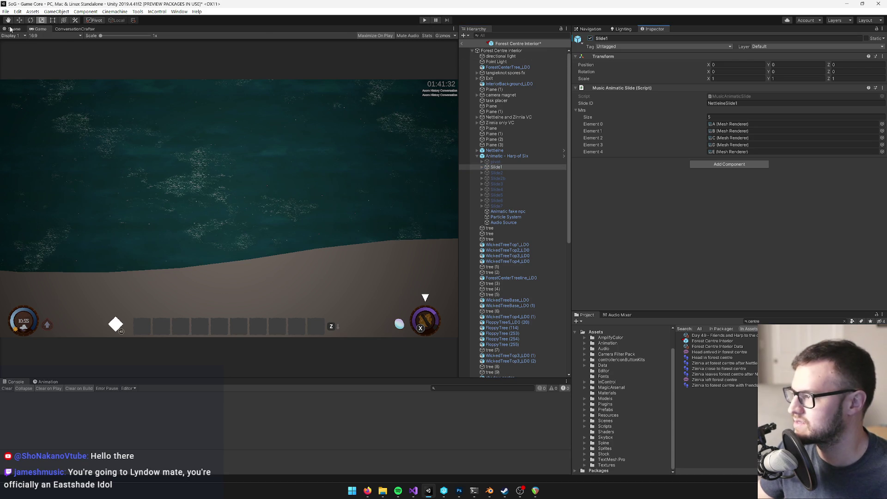
left_click(13, 29)
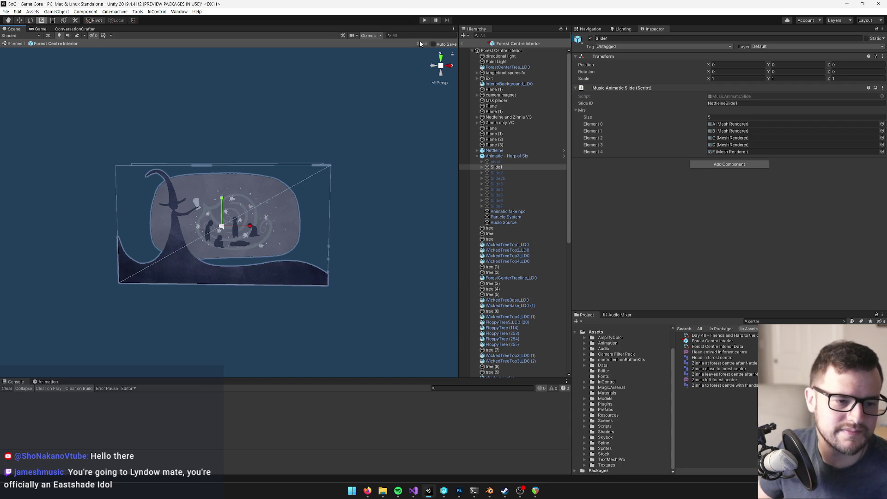
left_click(463, 43)
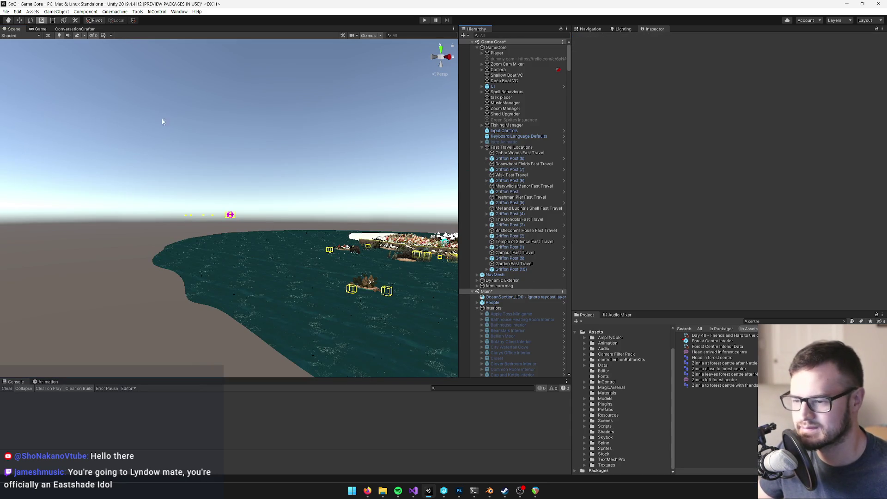
Step: Switch to the Game view and enter Play mode
left_click(44, 30)
left_click(423, 21)
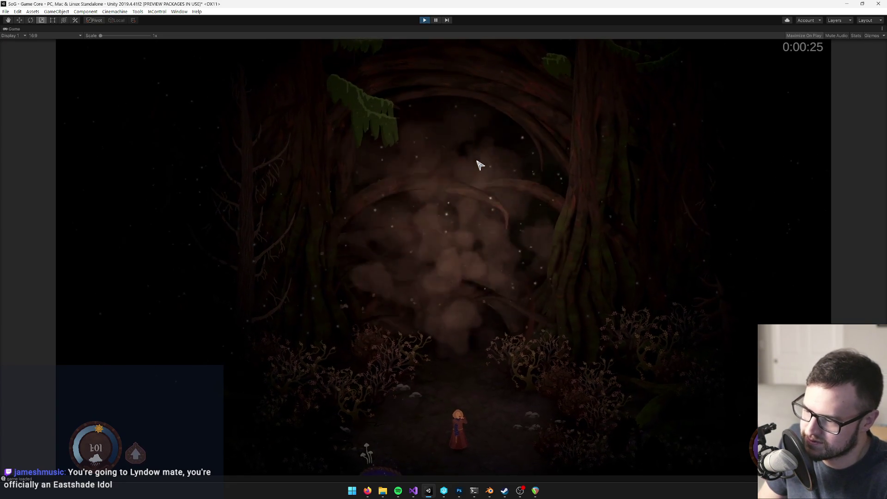
Step: Walk north up the forest path, cancelling the interaction prompt, until Nettleine greets the character
key("w")
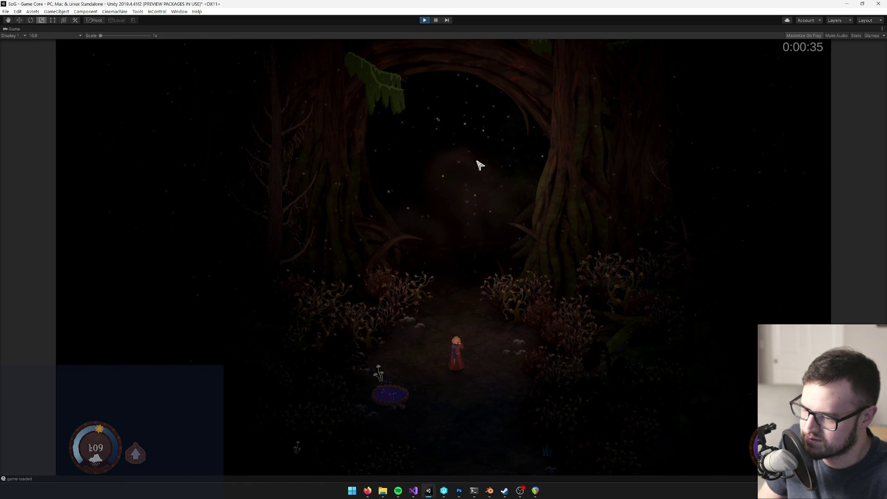
key("e")
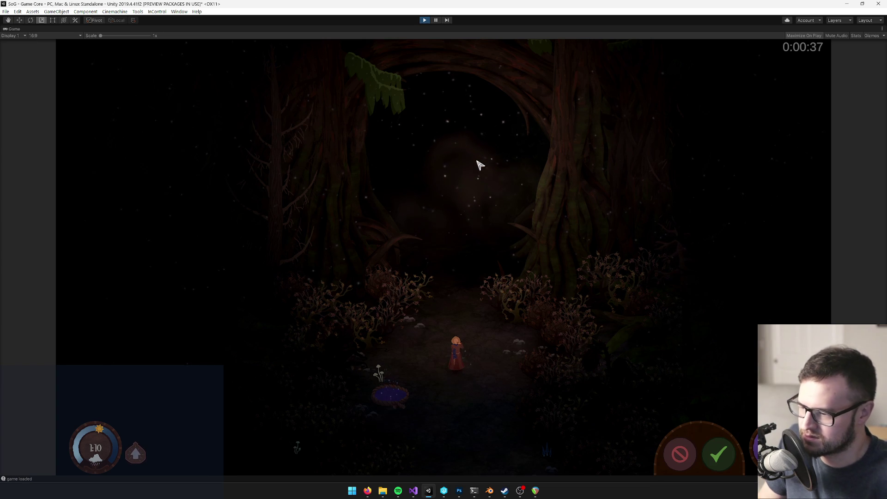
left_click(678, 453)
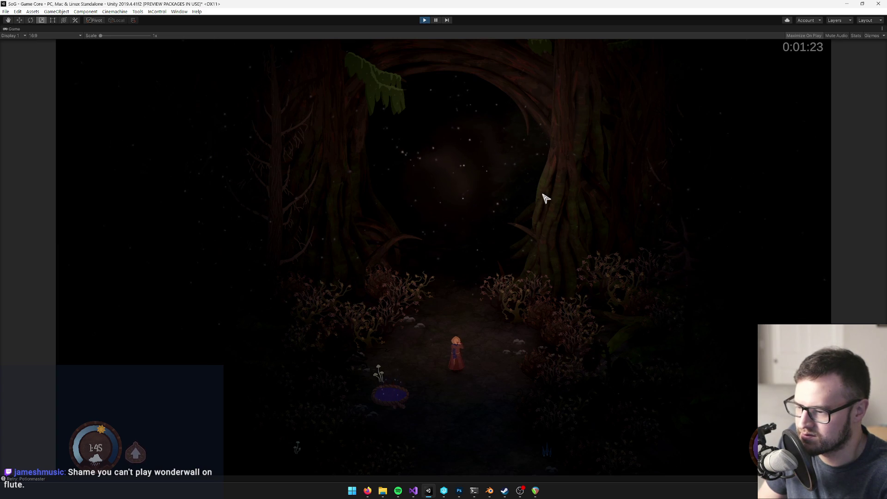
key("w")
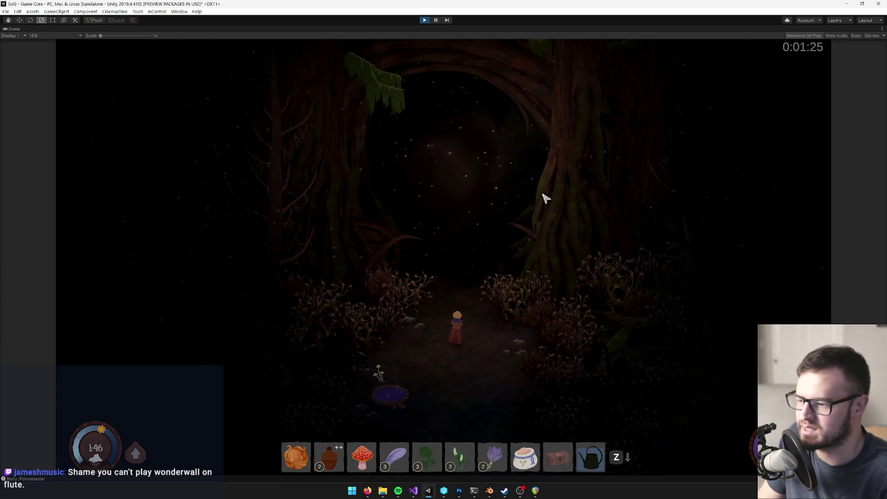
key("w")
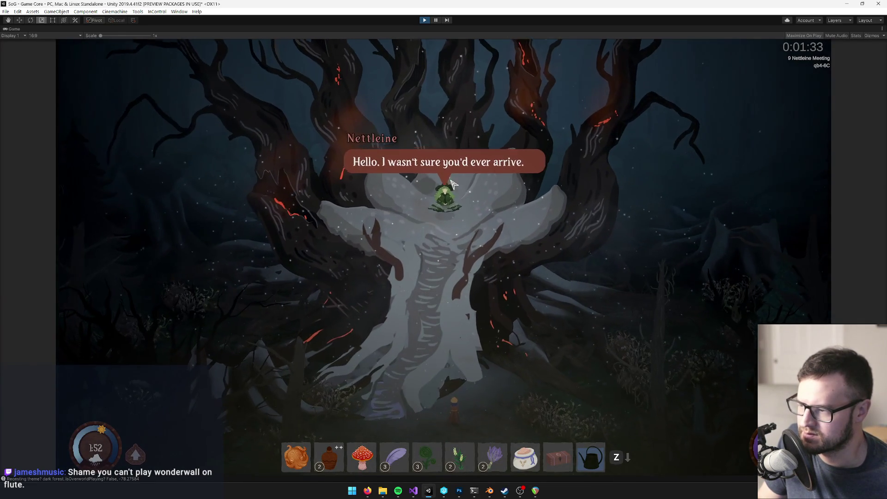
Step: Ask Nettleine 'Are you a Silencer?' and 'Did you burn the forest?', then close her speech
left_click(518, 378)
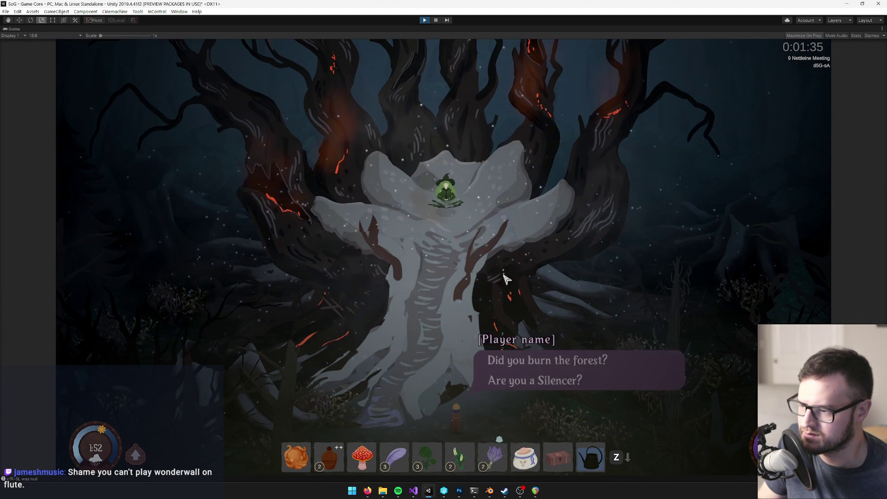
left_click(518, 379)
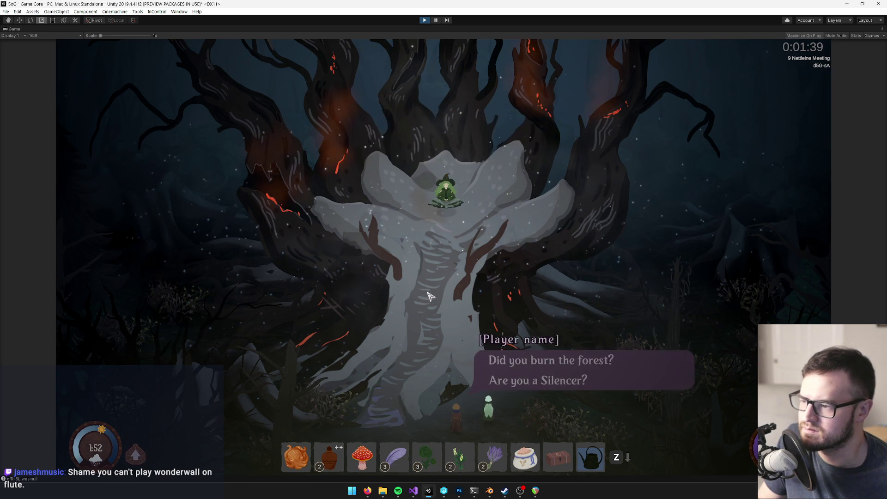
left_click(539, 377)
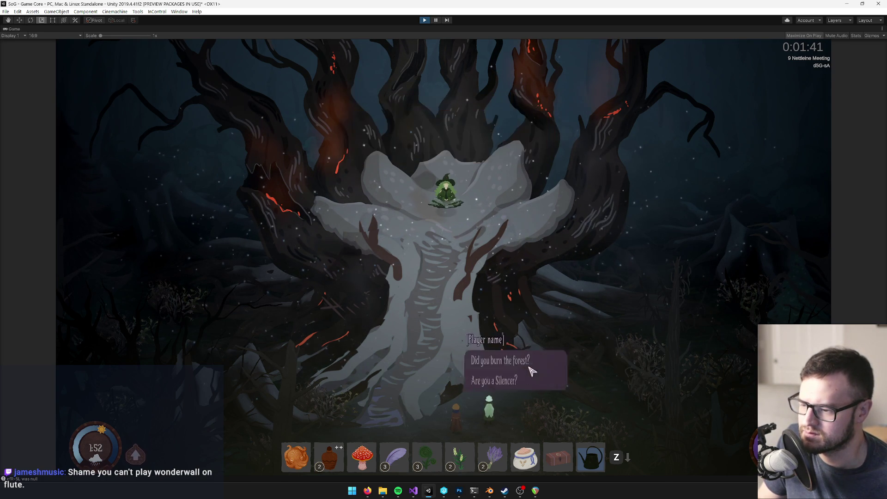
left_click(543, 362)
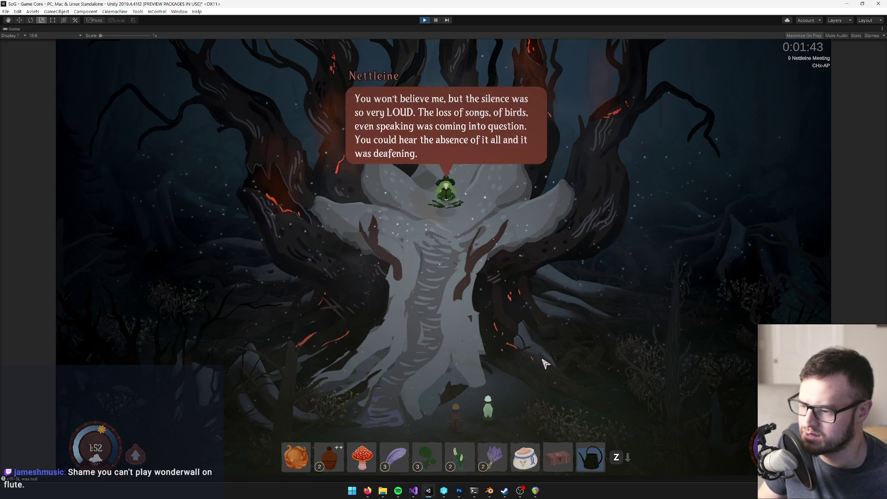
left_click(509, 356)
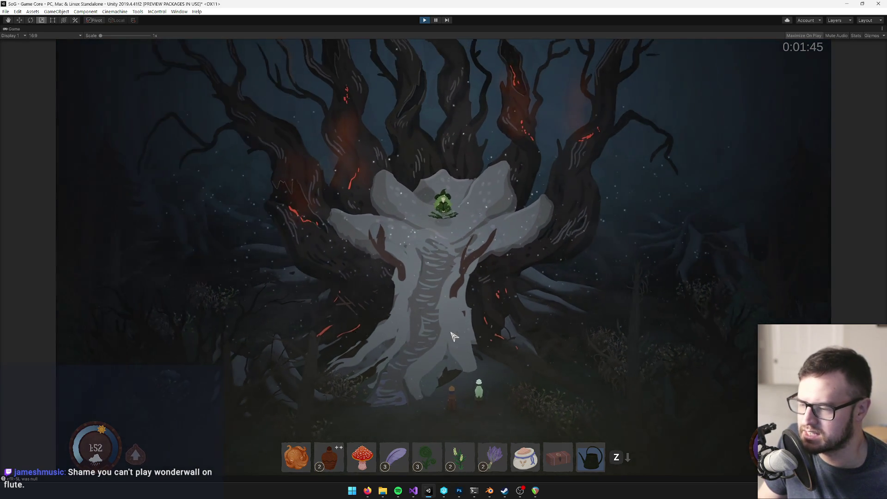
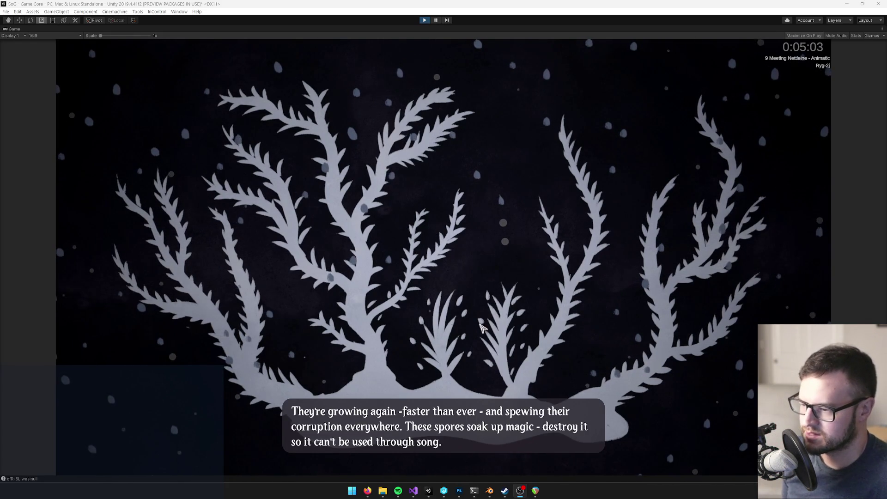
Step: Focus the Game view so the spore animatic plays on to Nettleine at the great white tree
left_click(494, 337)
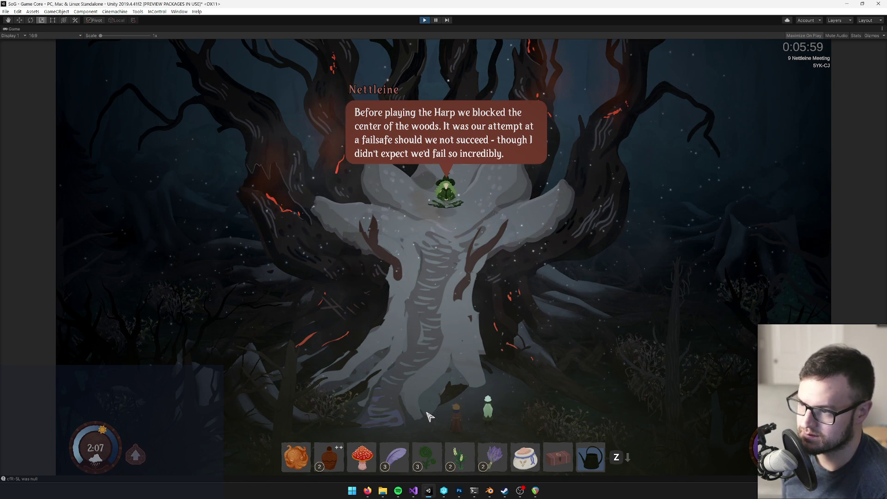
Step: Step through Nettleine's and Zinnia's lines about the harp until the Harp of Six quest is received
key("space")
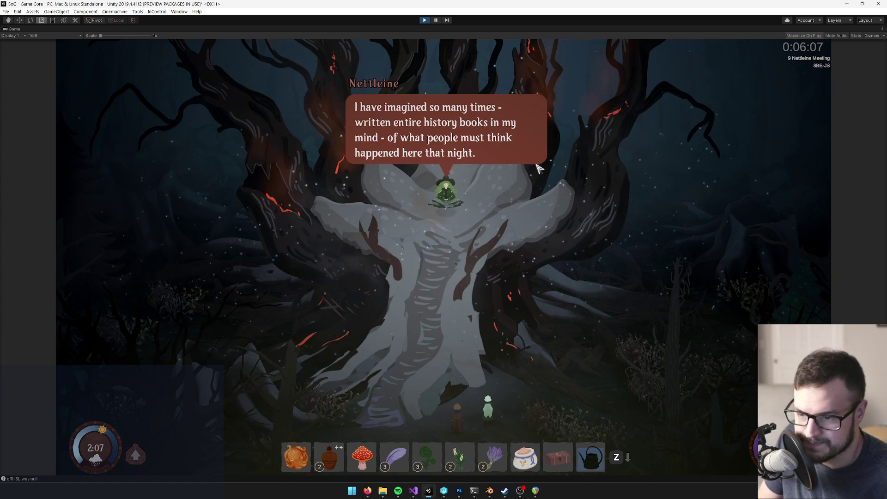
key("space")
key("space")
key("space")
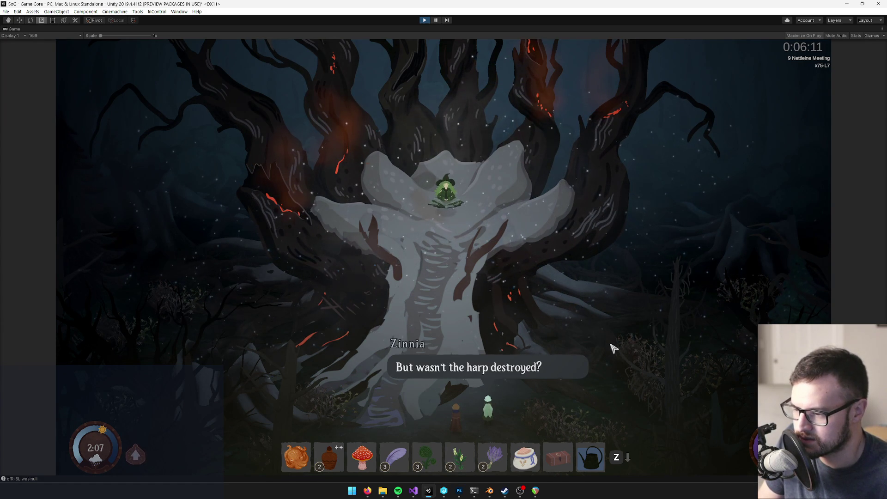
key("space")
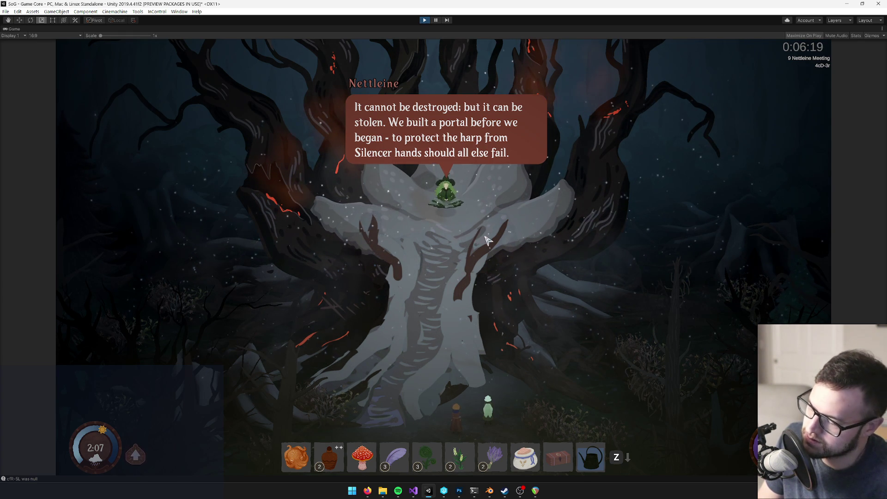
left_click(488, 212)
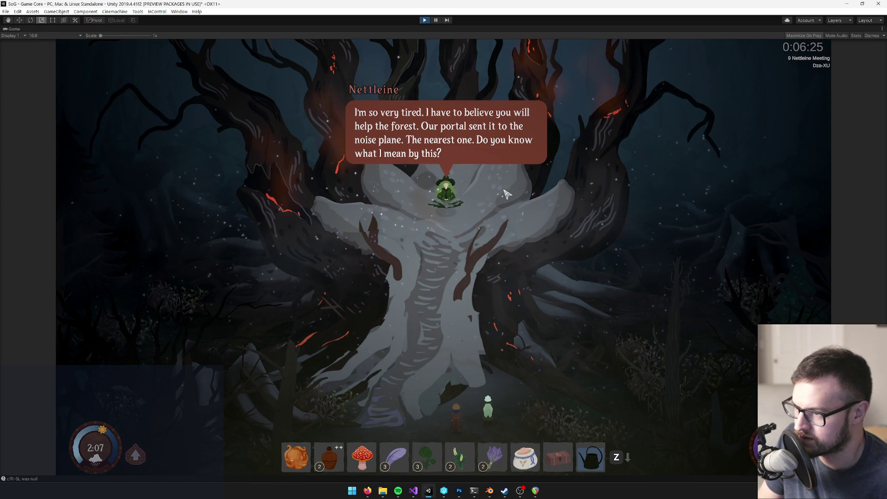
left_click(451, 231)
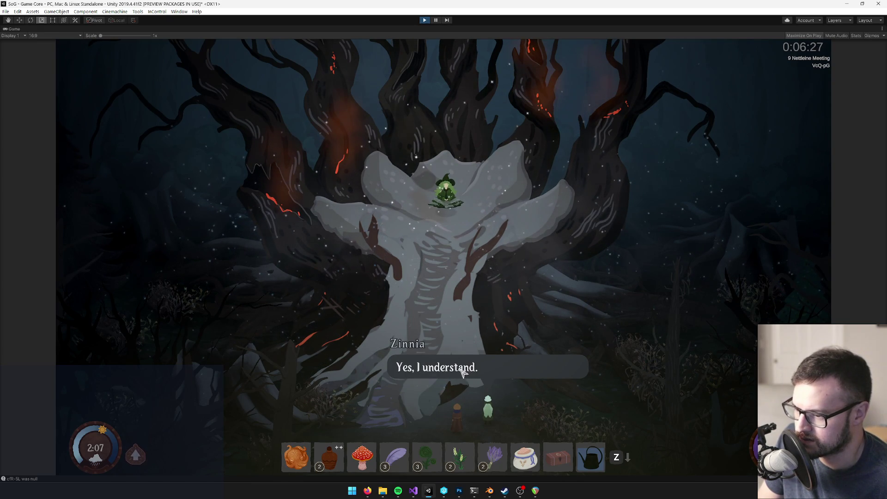
left_click(489, 379)
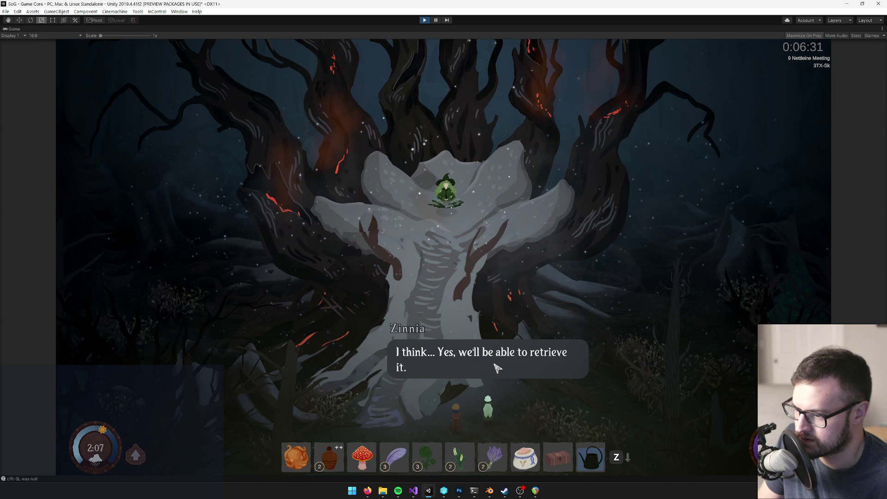
left_click(517, 373)
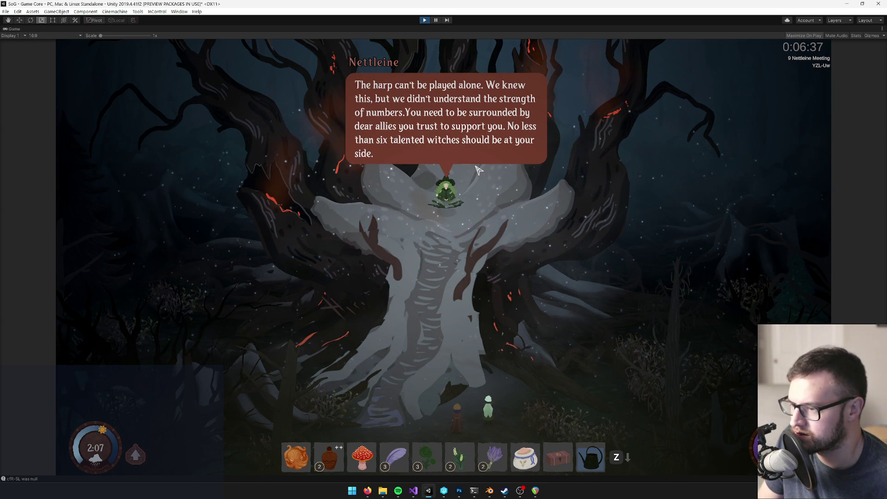
left_click(474, 170)
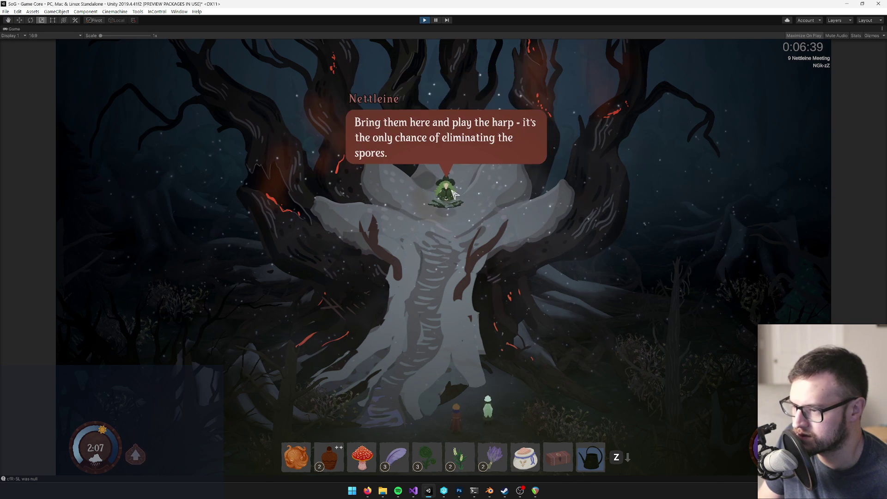
left_click(516, 197)
left_click(554, 379)
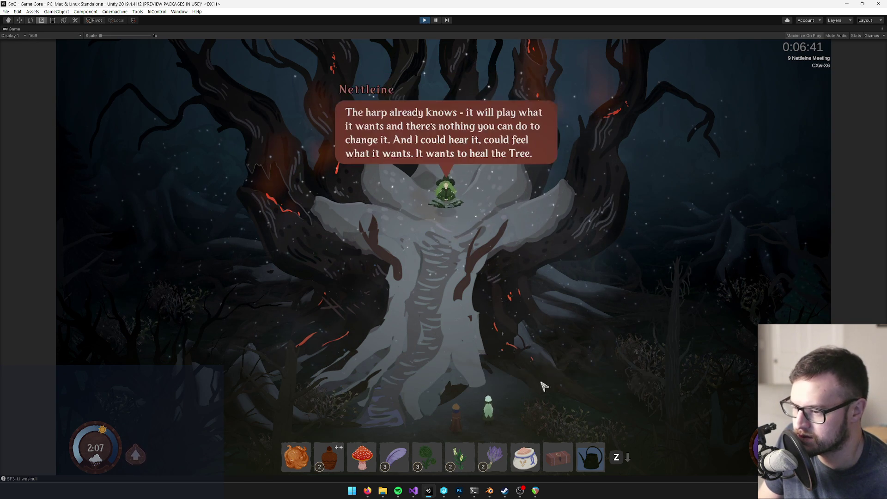
left_click(512, 170)
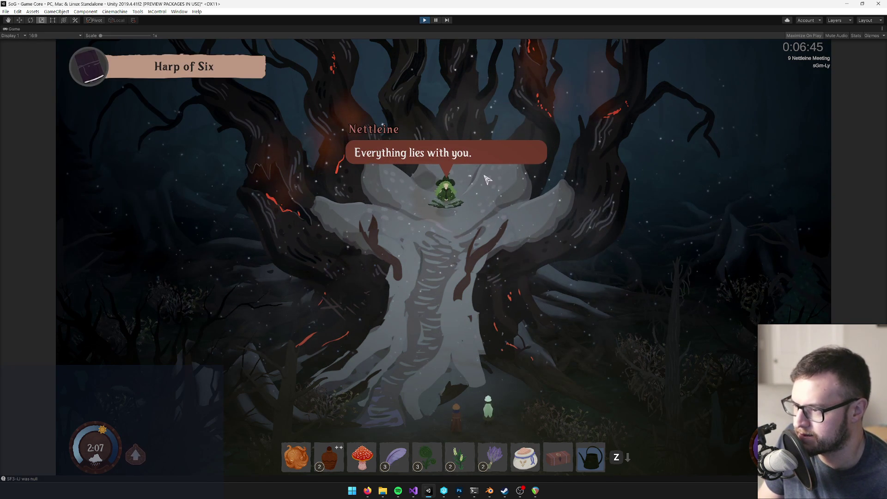
left_click(491, 189)
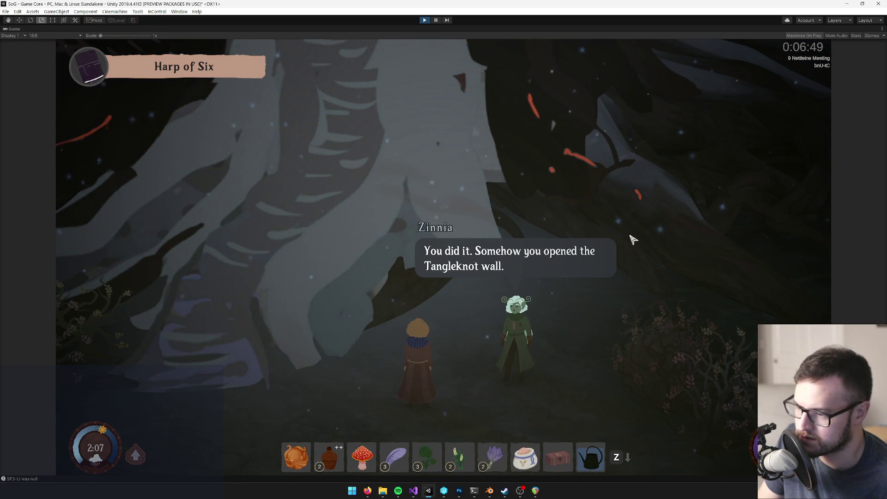
Step: Advance Zinnia's lines about finding six witches through to her closing line
left_click(633, 239)
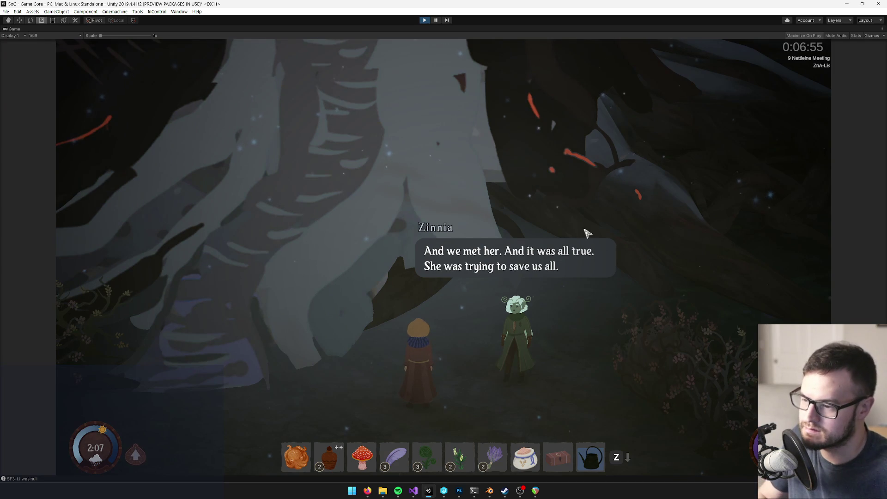
left_click(541, 240)
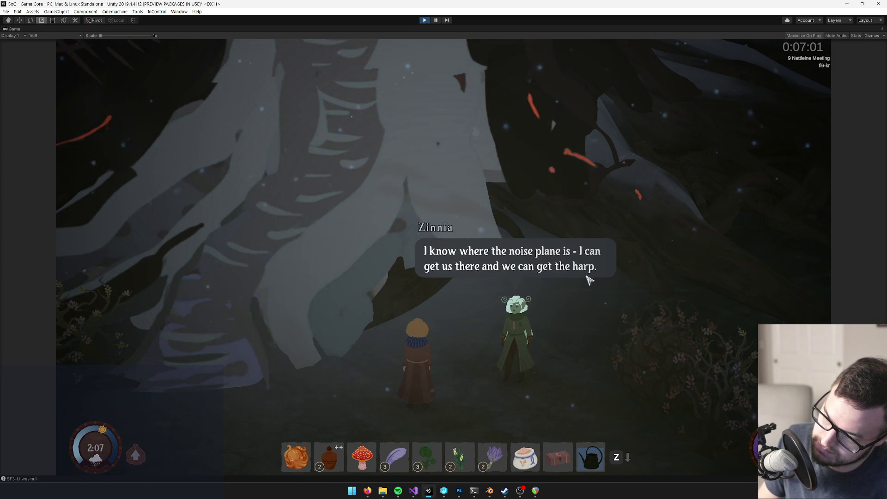
left_click(612, 283)
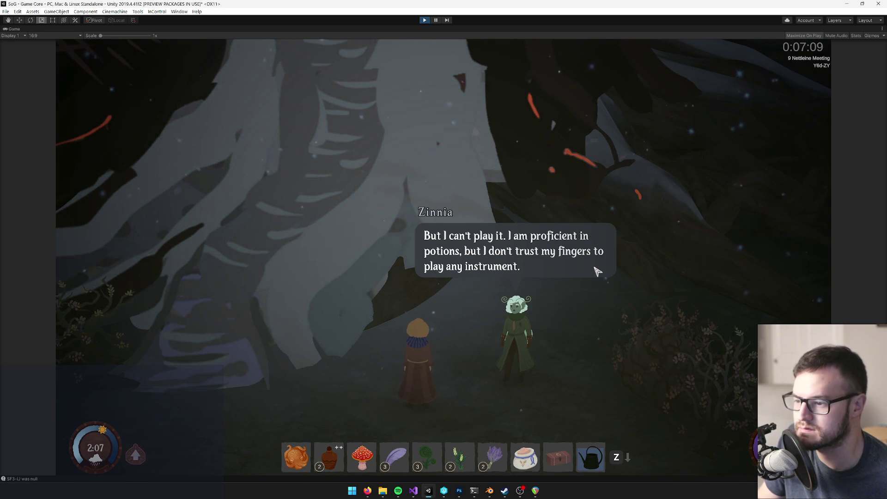
left_click(573, 272)
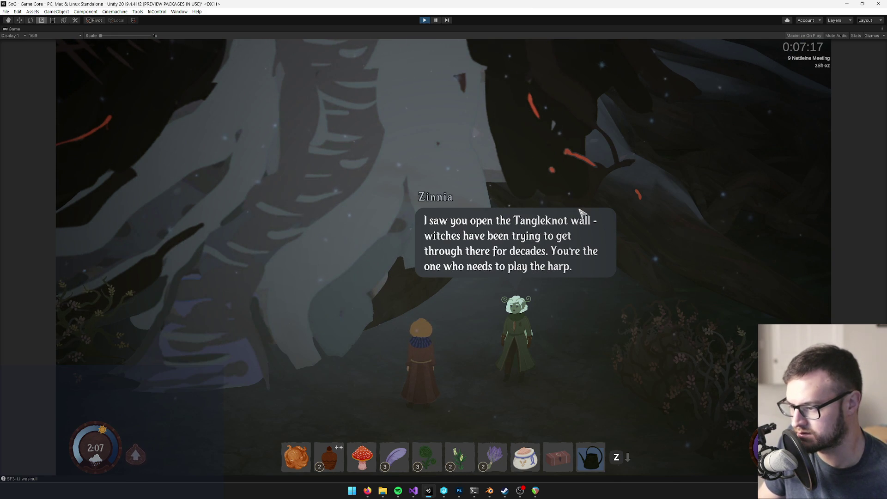
left_click(603, 283)
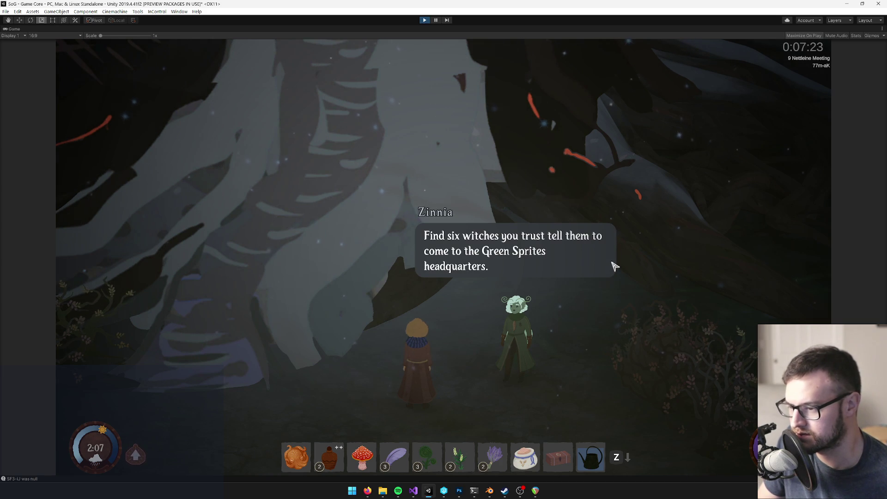
left_click(590, 268)
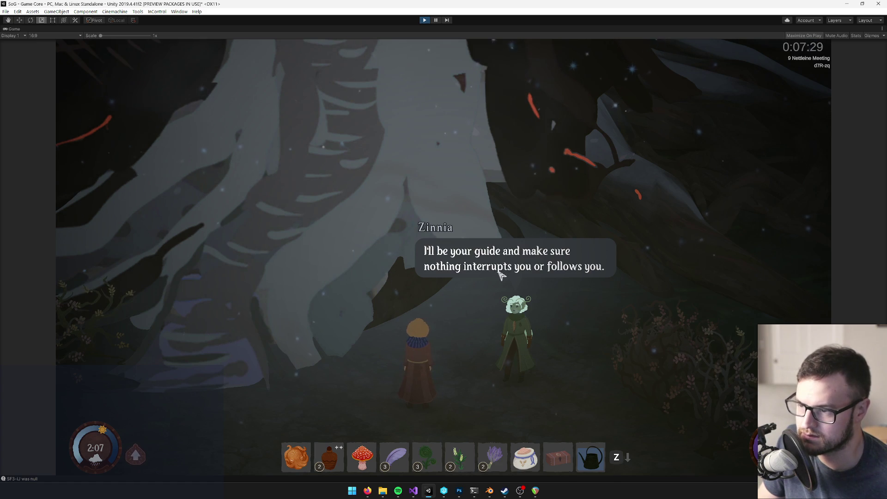
left_click(547, 276)
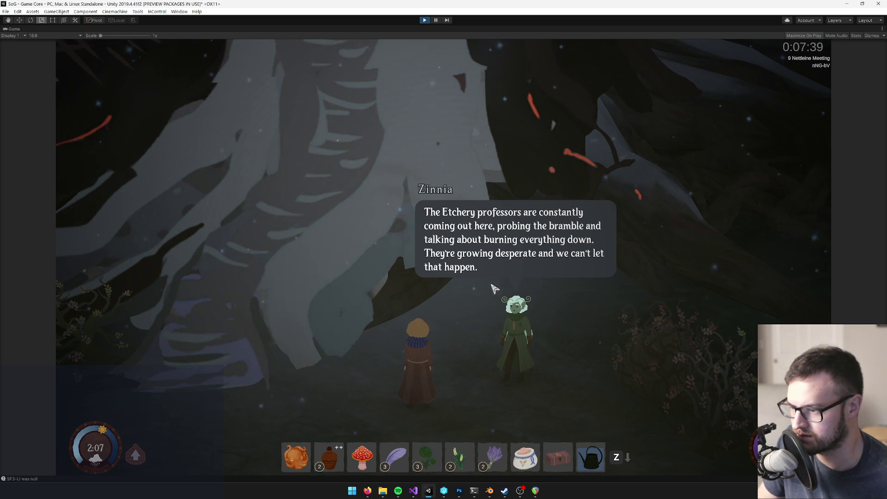
left_click(547, 277)
left_click(550, 276)
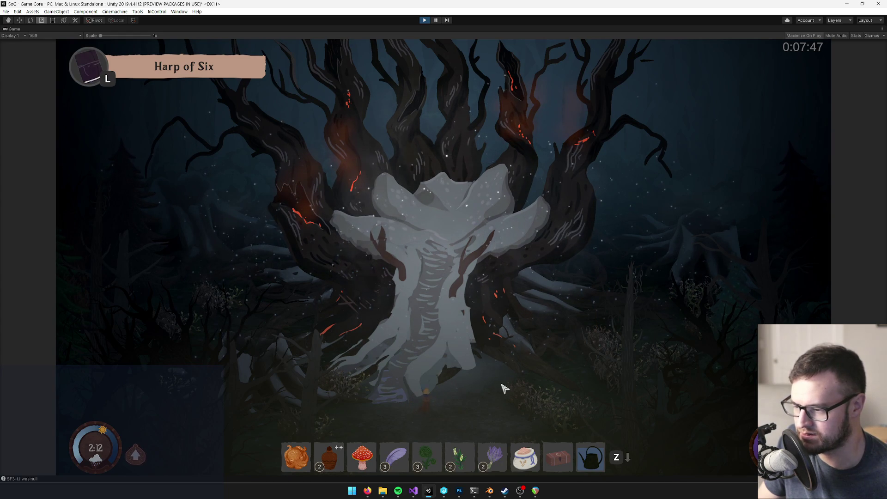
Step: Un-maximize the Game view and switch to the Scene view, orbiting around the forest centre
right_click(15, 30)
left_click(32, 53)
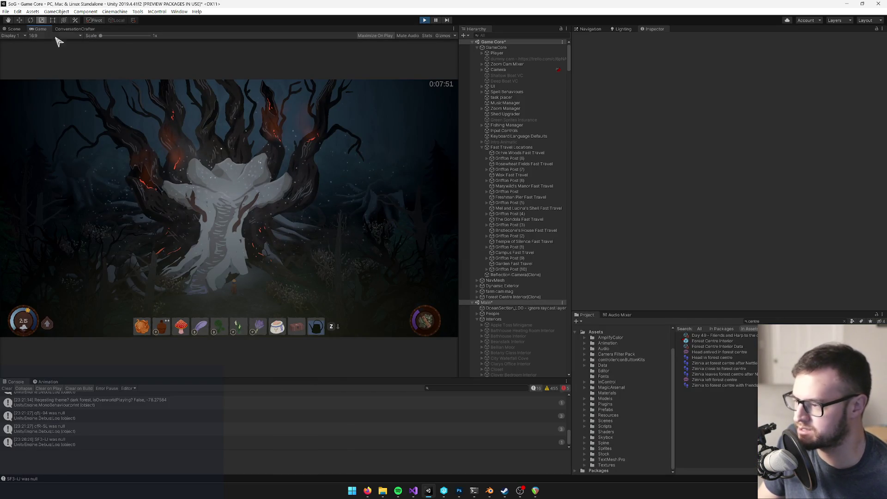
left_click(15, 29)
scroll(275, 288, "up", 3)
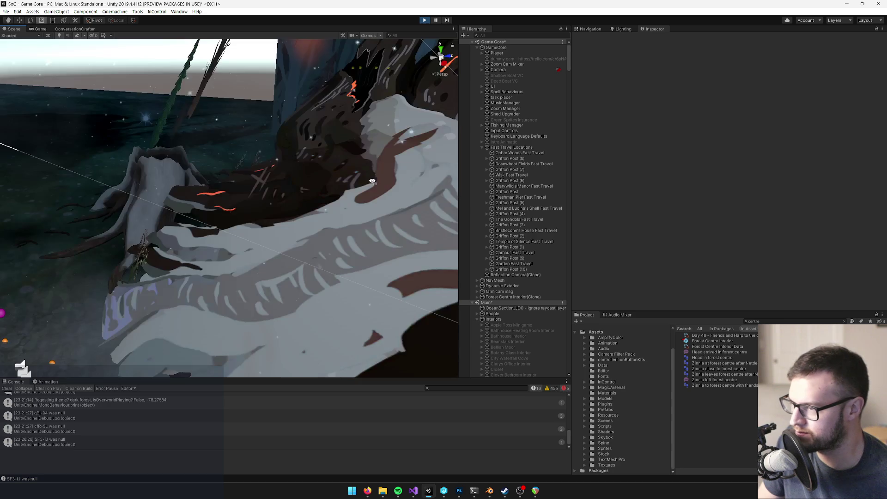
scroll(275, 289, "down", 6)
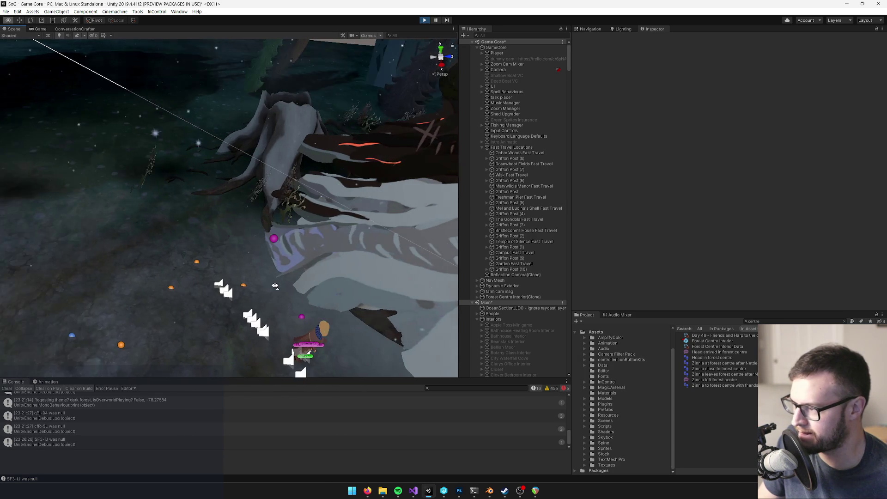
left_click_drag(275, 285, 379, 259)
Step: Select the Rosewheat Fields Fast Travel and Shed Upgrader objects and pan across the forest floor
left_click(509, 165)
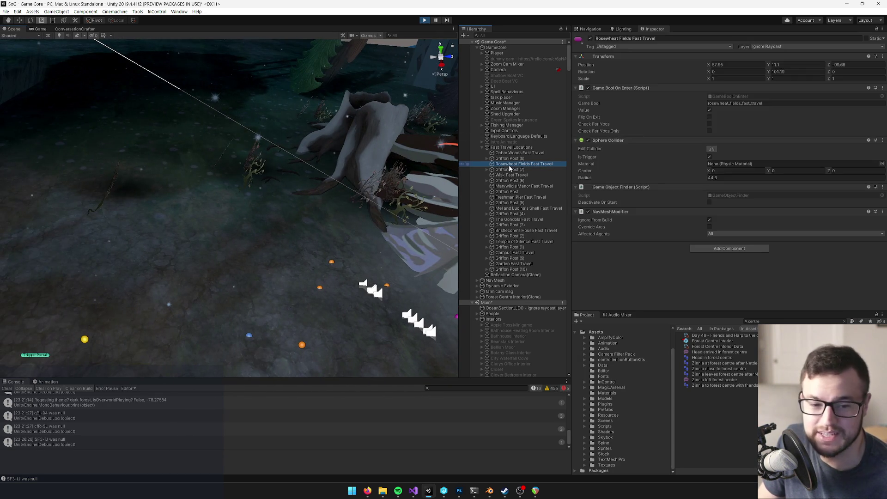
left_click(503, 114)
mouse_move(148, 179)
left_mouse_down()
mouse_move(579, 113)
mouse_move(695, 81)
mouse_move(242, 187)
mouse_move(230, 229)
mouse_move(293, 176)
mouse_move(396, 138)
mouse_move(391, 149)
mouse_move(248, 162)
mouse_move(229, 172)
left_mouse_up()
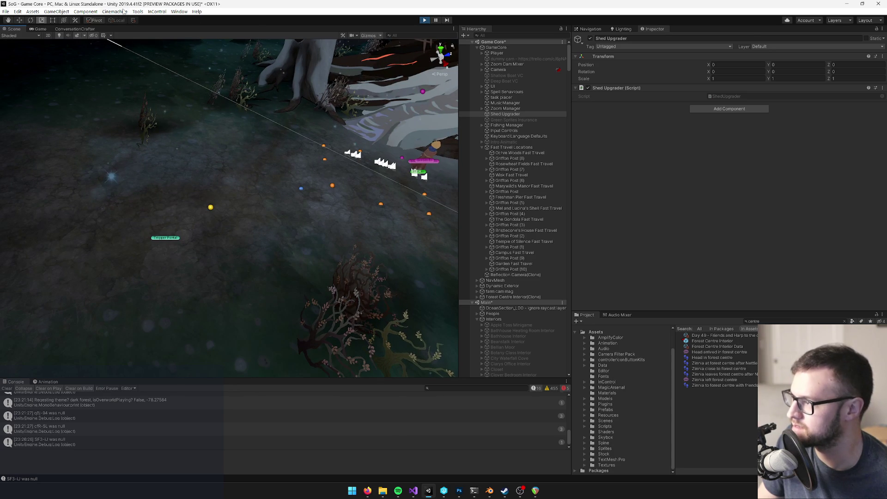
left_click(137, 11)
Step: Open the Physics Debugger from Window > Analysis to show collision geometry
mouse_move(161, 41)
left_click(179, 11)
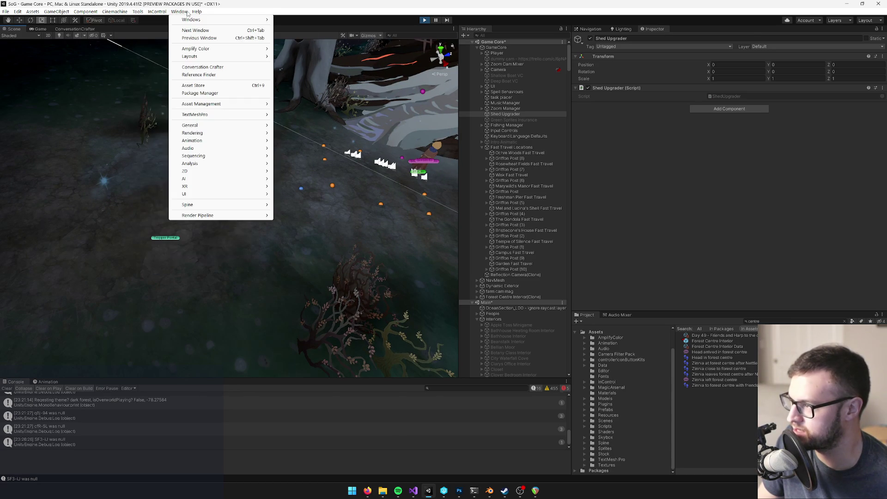
mouse_move(211, 127)
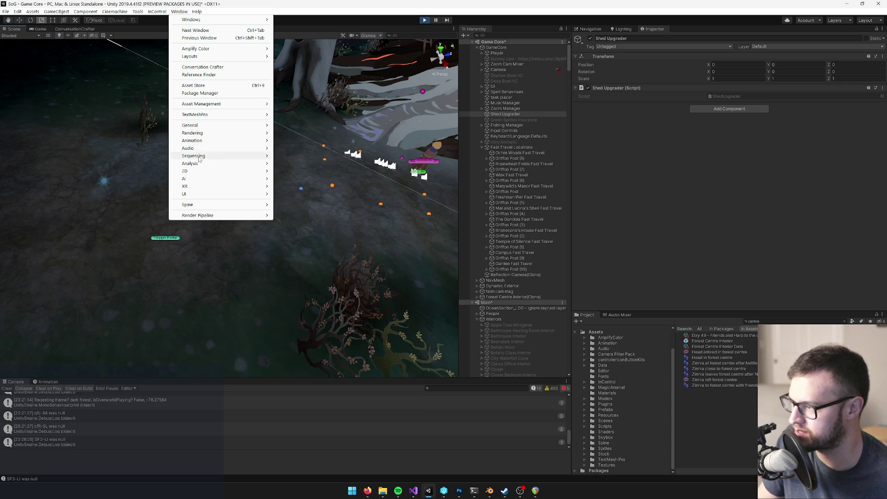
mouse_move(201, 148)
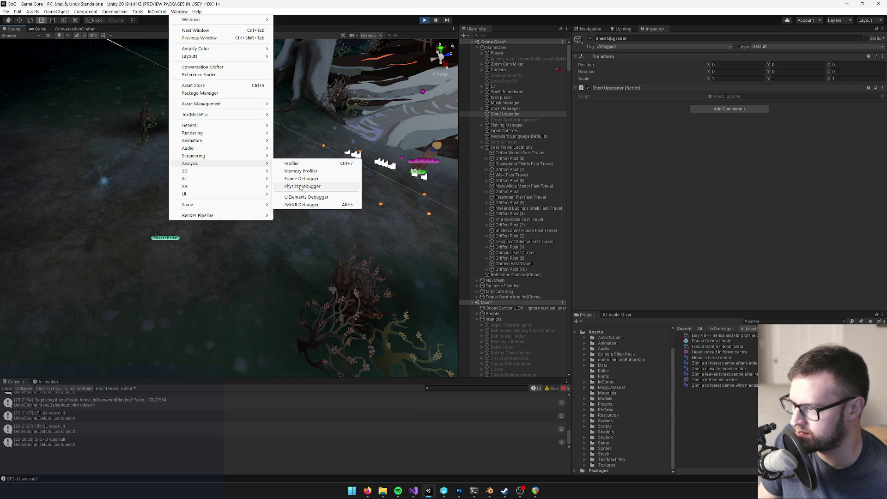
left_click(298, 186)
Step: Orbit the Scene view to inspect the forest colliders, then return to the Game view
left_click_drag(204, 208, 201, 207)
mouse_move(273, 168)
left_mouse_down()
mouse_move(249, 179)
mouse_move(223, 91)
left_mouse_up()
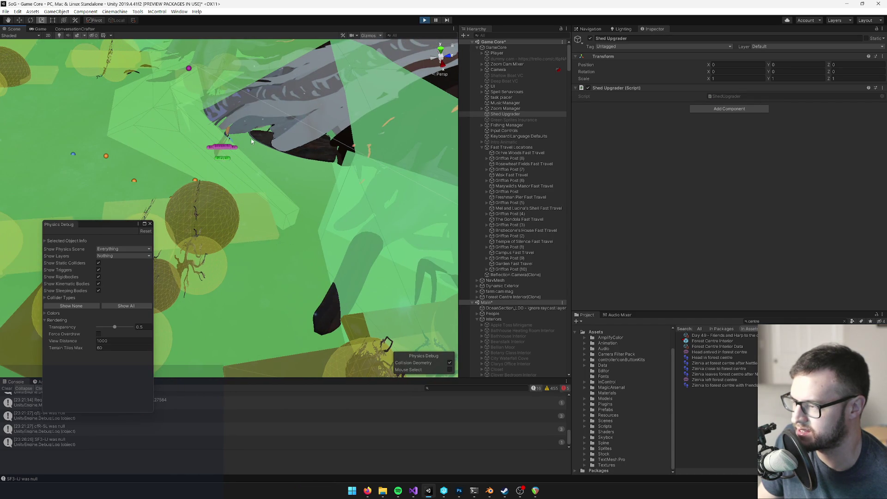
left_click_drag(197, 157, 144, 110)
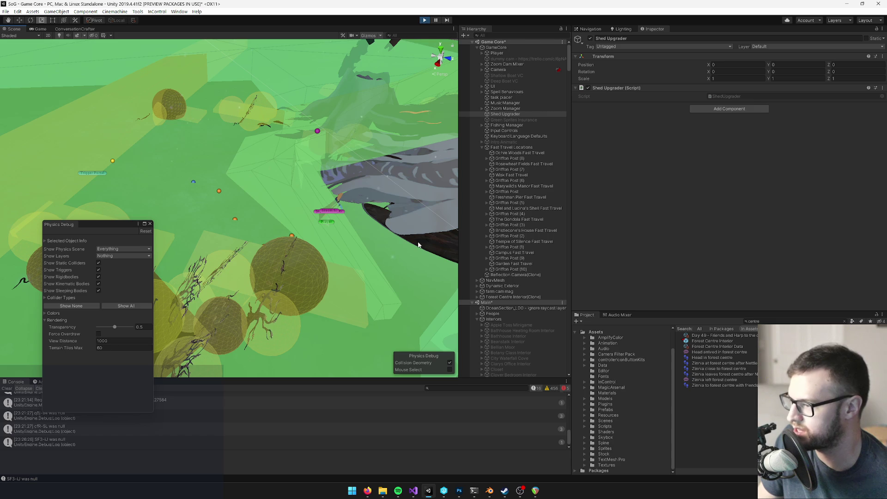
left_click(44, 29)
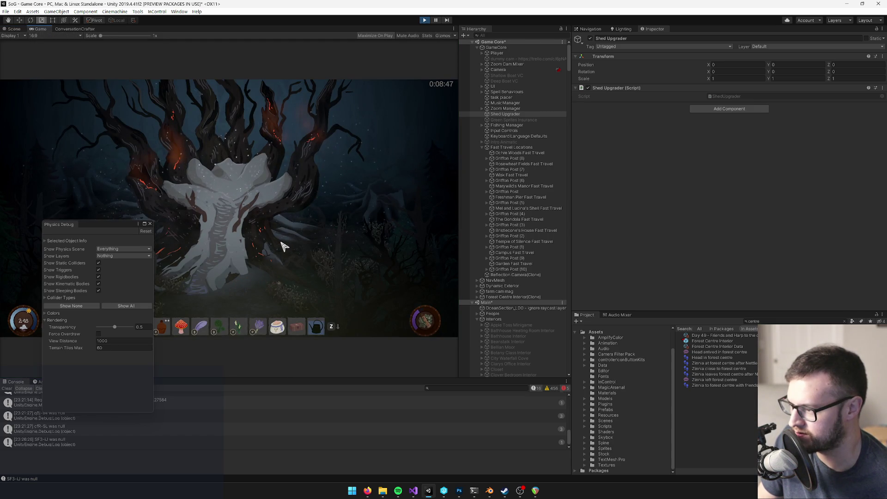
Step: Close the Physics Debug window and maximize the Game view to continue playing
left_click(150, 225)
right_click(41, 29)
left_click(60, 34)
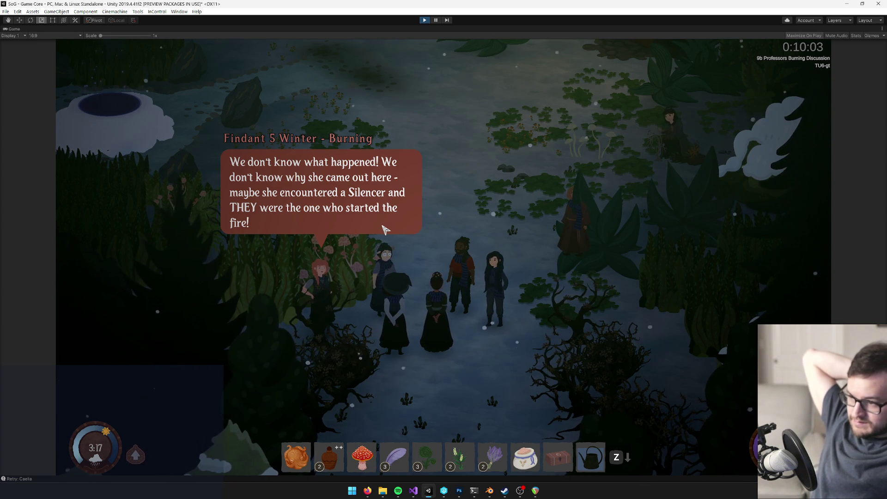
Step: Step through the lines of Dean Clary, Rohesia, Chicory and Headmistress Abigailia about the burning
left_click(385, 230)
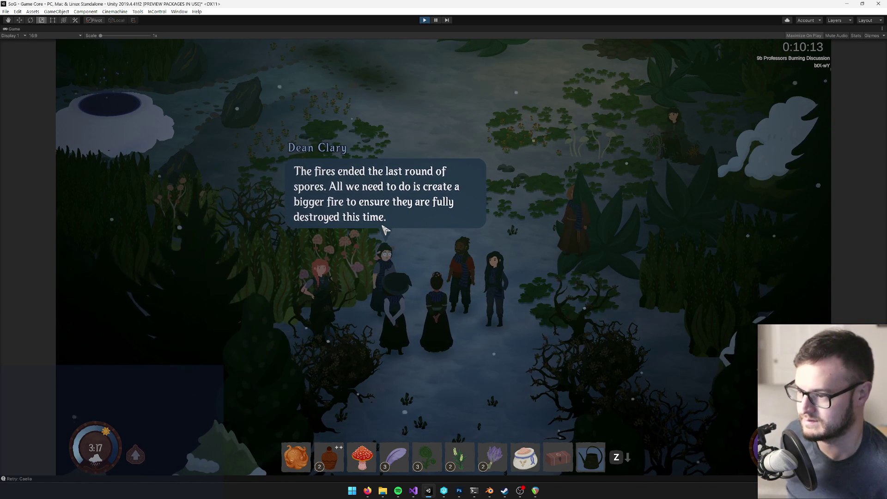
left_click(384, 229)
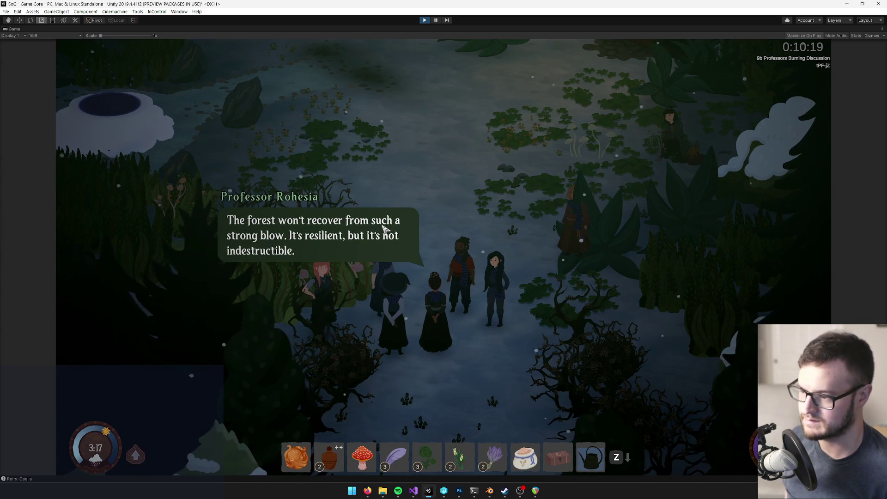
left_click(384, 229)
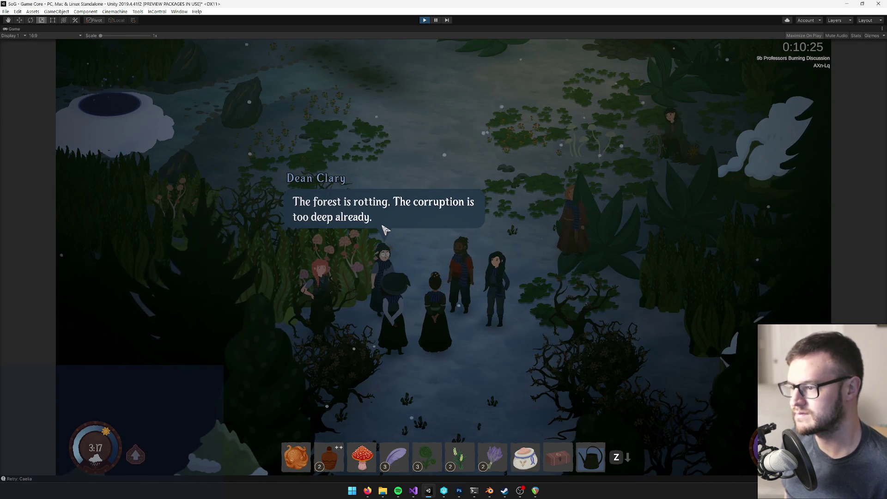
left_click(385, 228)
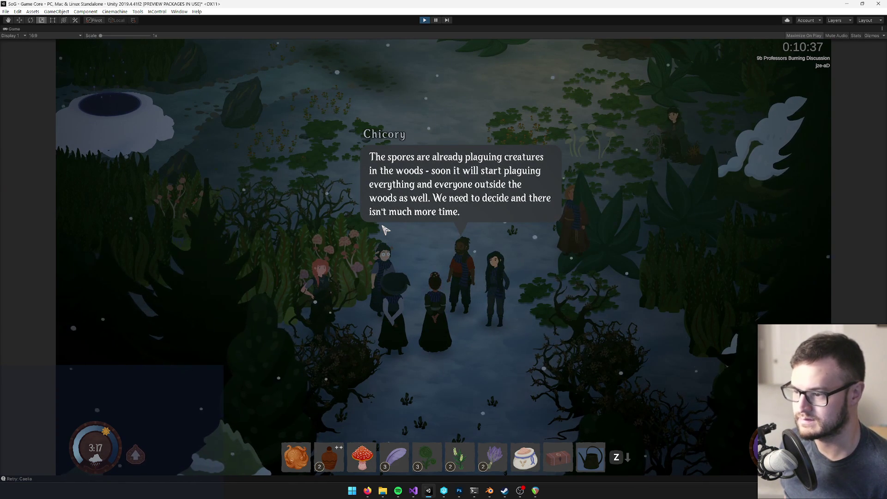
key("space")
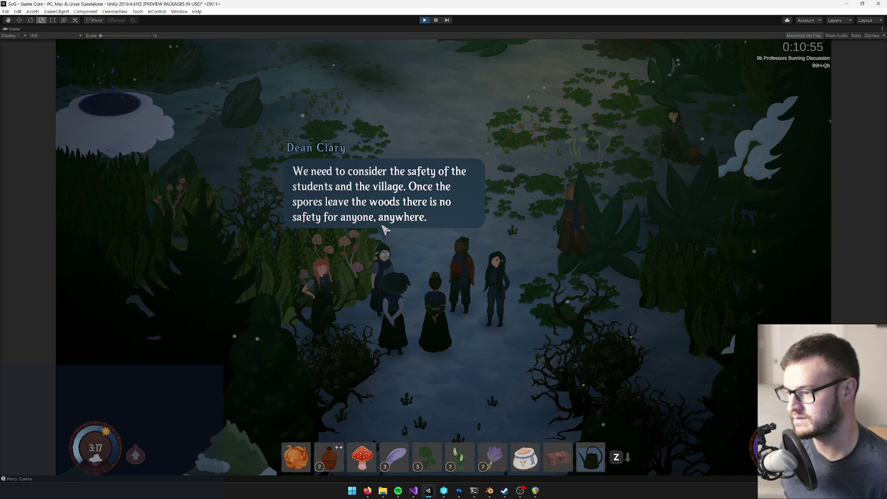
key("space")
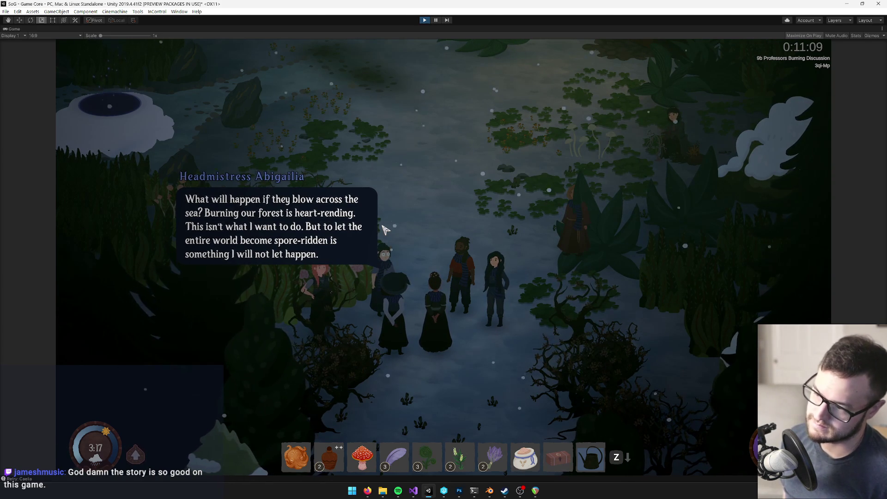
key("space")
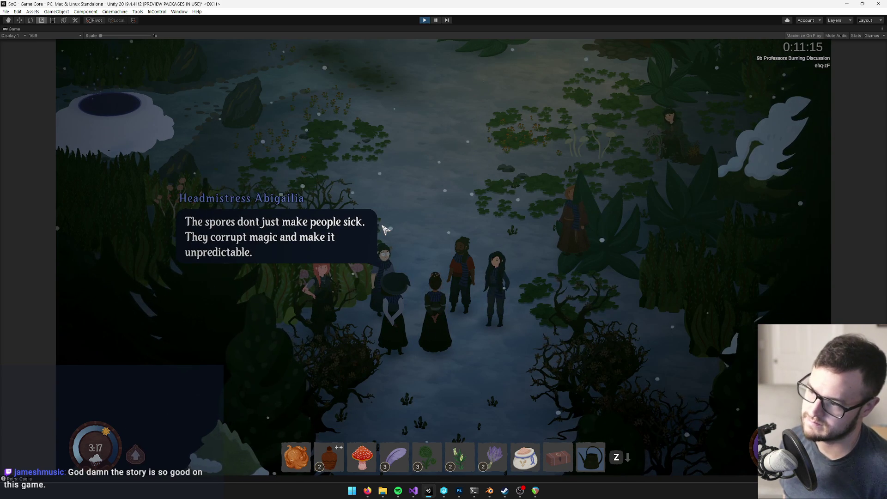
key("space")
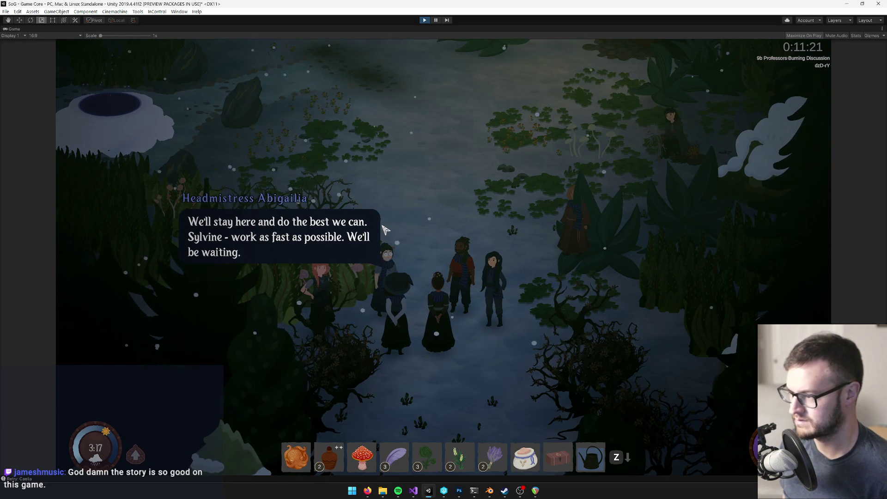
key("space")
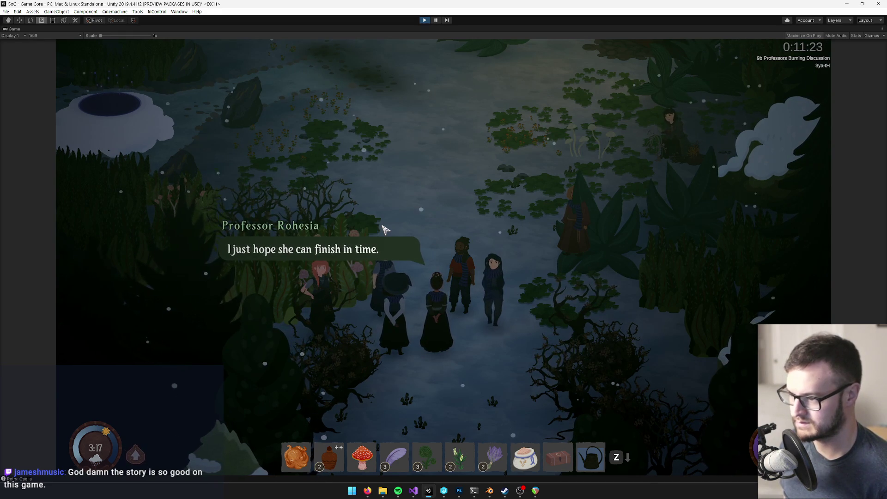
key("space")
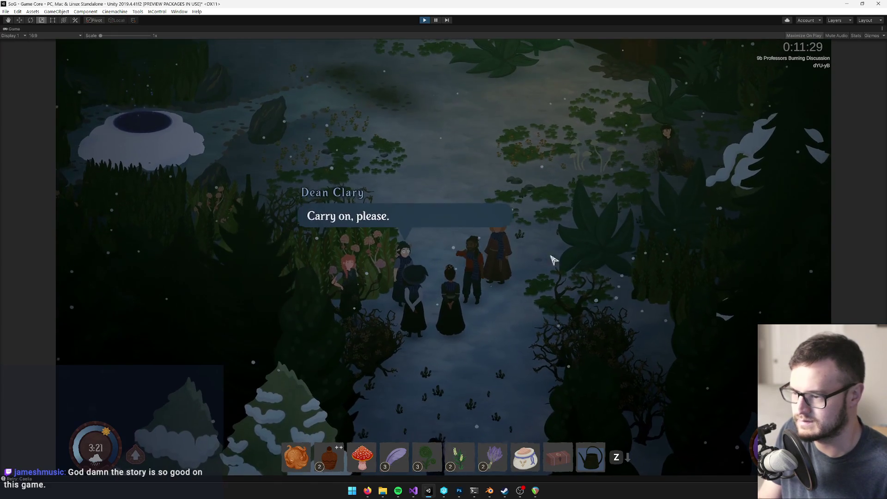
Step: Dismiss Dean Clary's last lines, choose Bye, and exit Play mode with Ctrl+P
key("space")
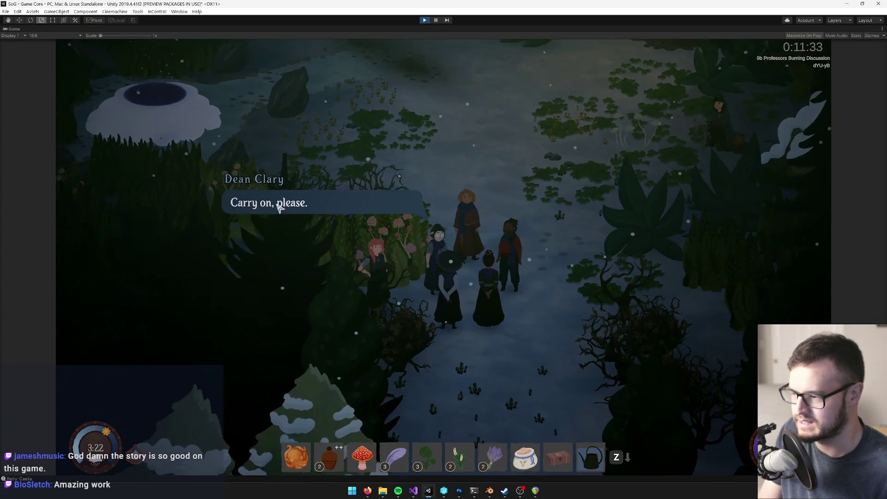
left_click(277, 203)
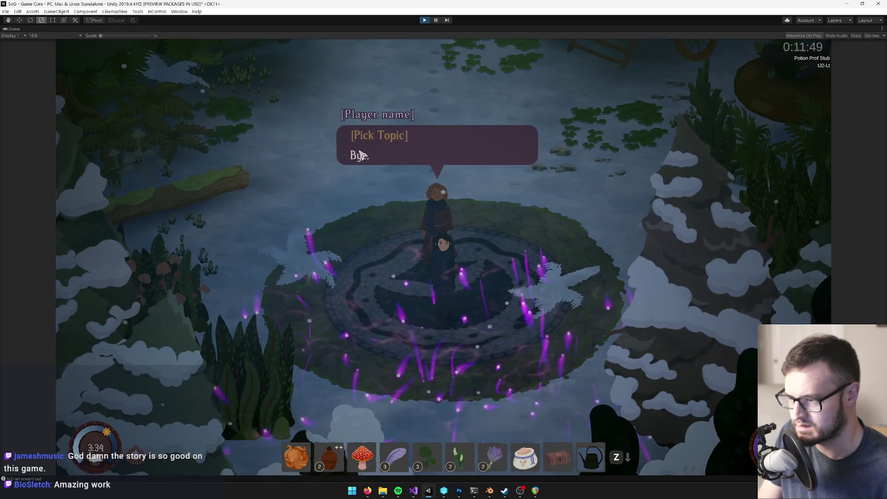
left_click(359, 152)
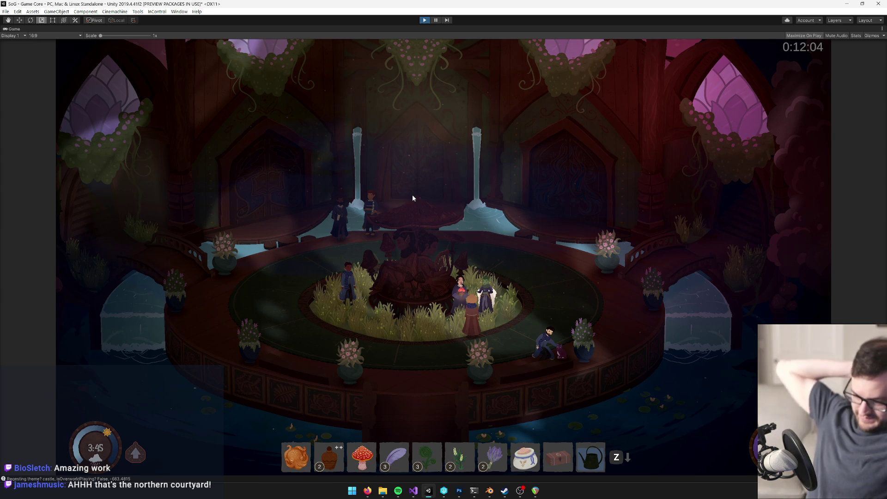
key("ctrl+p")
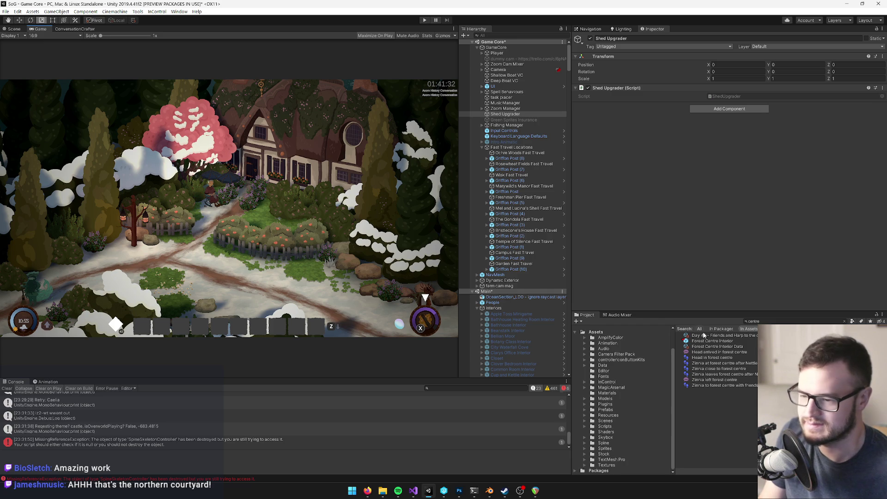
Step: Select and fold the Fast Travel Locations group, then the Interiors group, in the Hierarchy
left_click(498, 148)
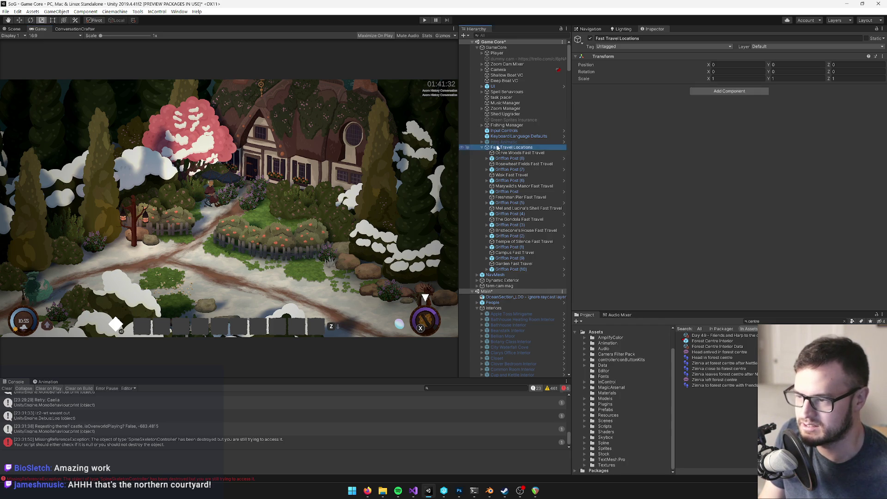
left_click(481, 147)
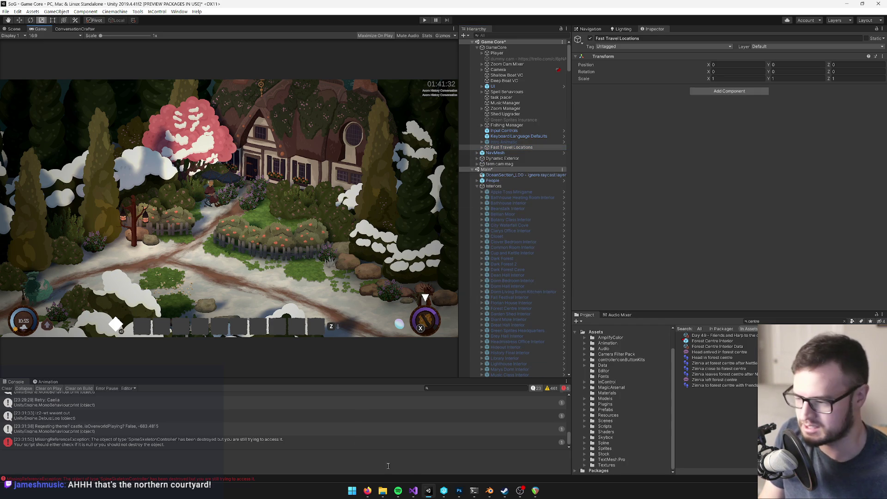
left_click(508, 192)
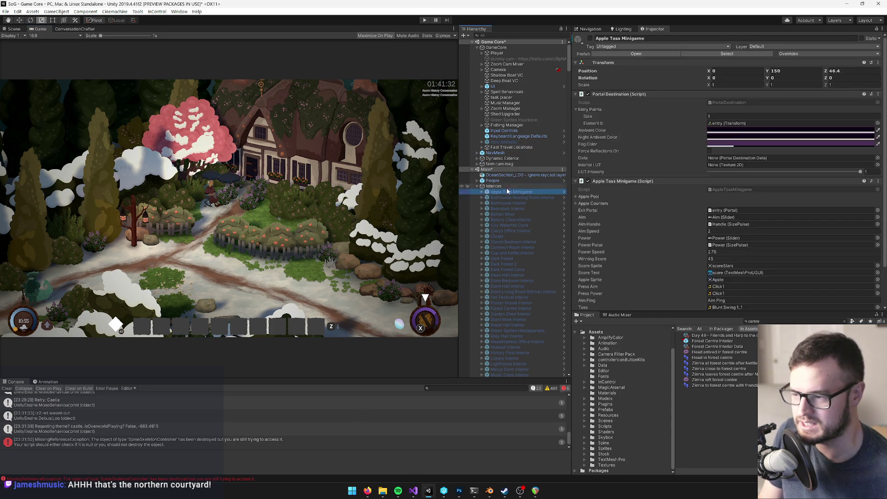
left_click(485, 187)
left_click(478, 187)
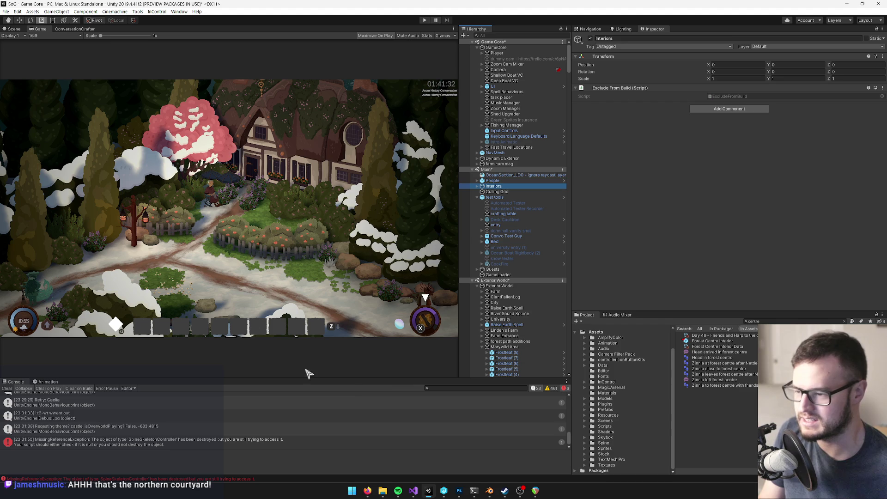